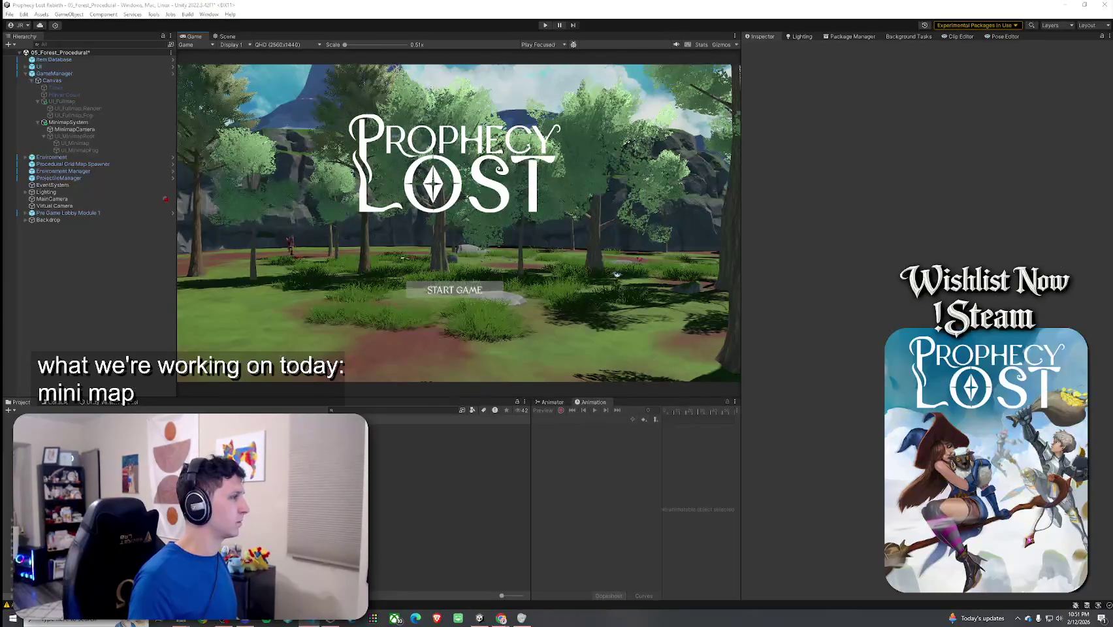
Focus the editor and save the 05_Forest_Procedural scene once compiling finishes.
left_click(378, 9)
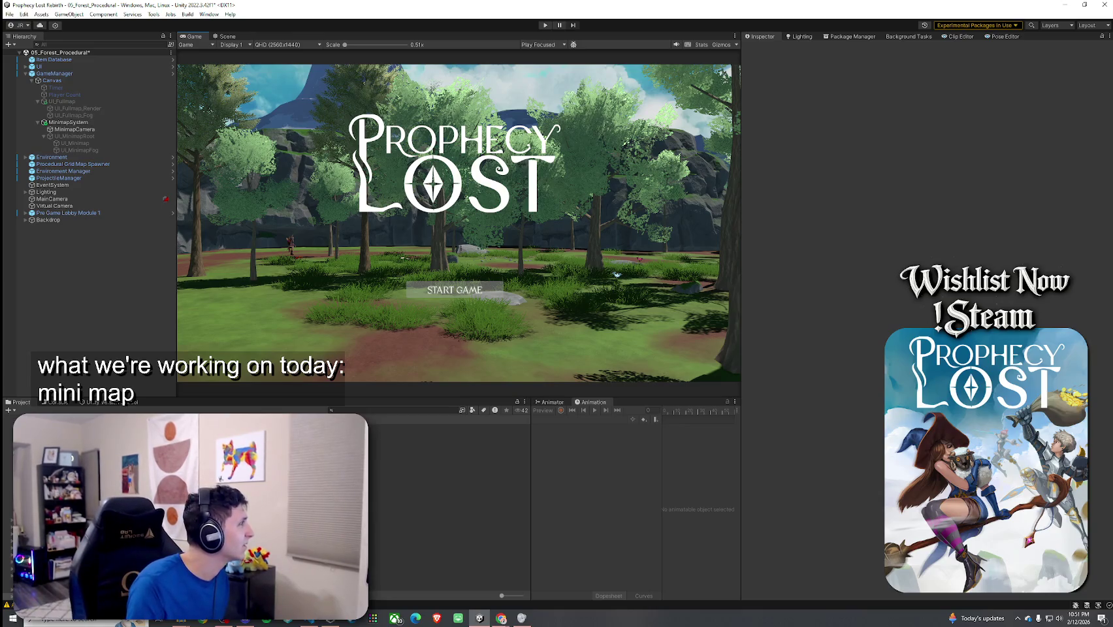
left_click(9, 15)
left_click(25, 59)
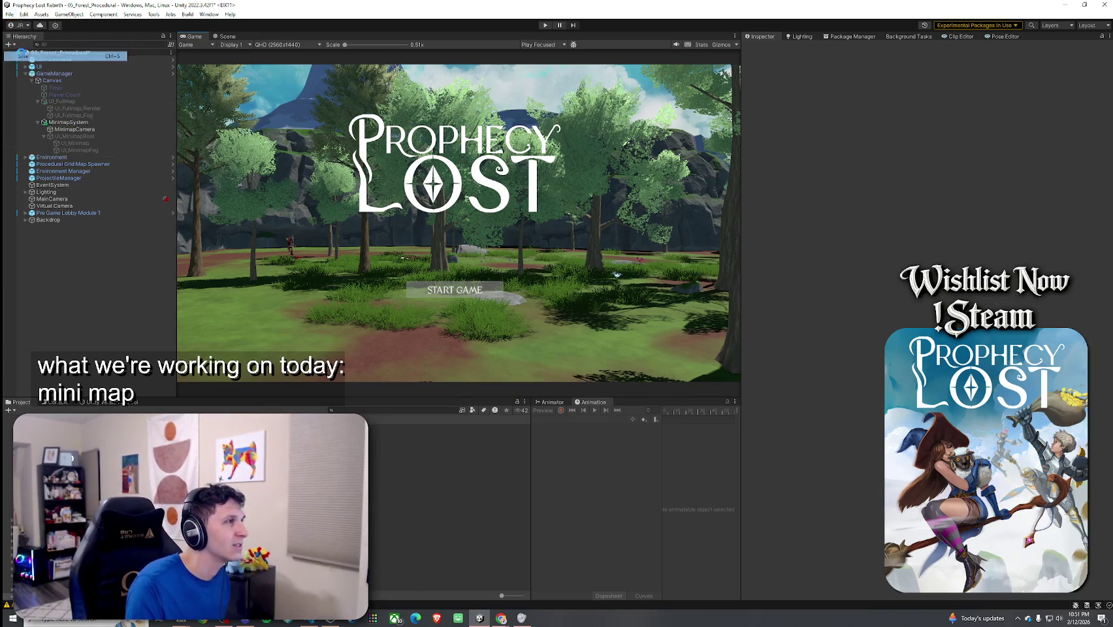
Review UI_Fullmap's image and canvas settings, then return to the MinimapSystem component.
left_click(72, 122)
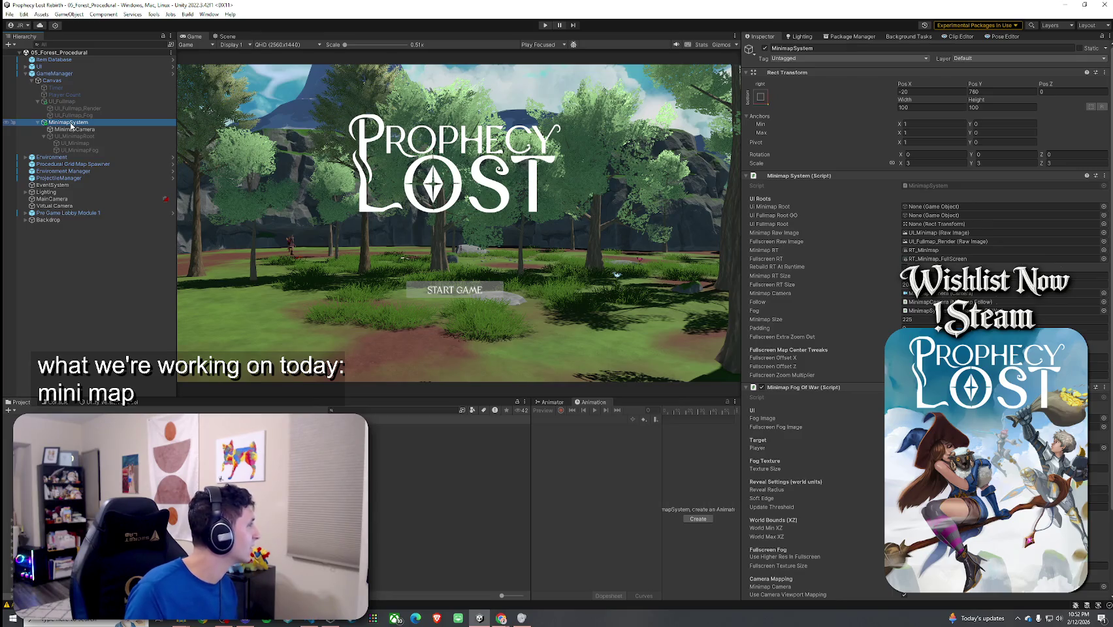
left_click(72, 103)
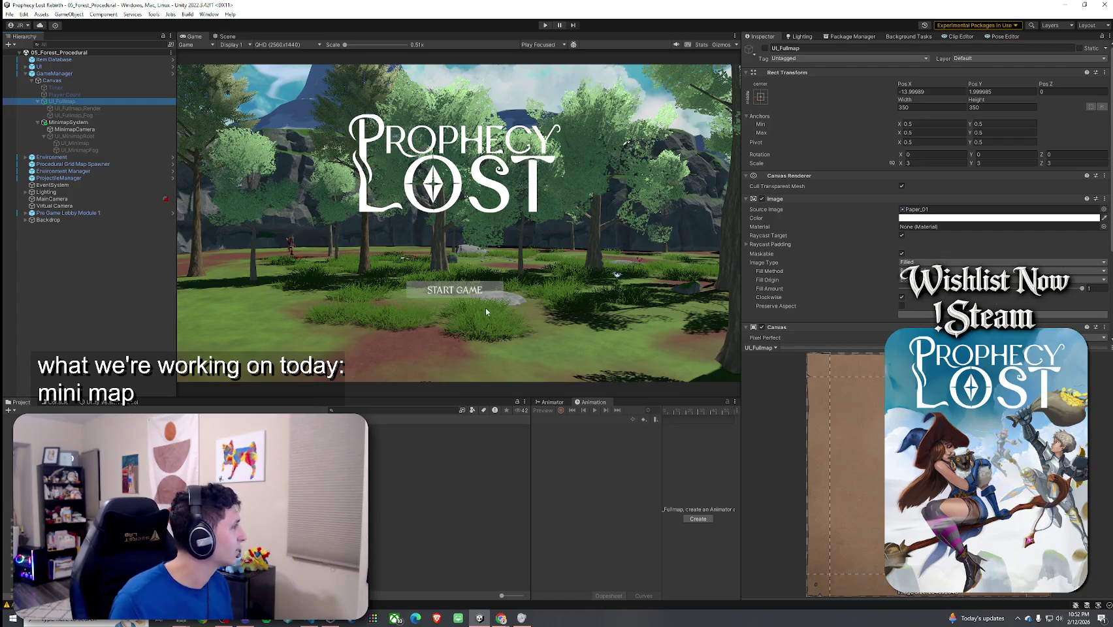
scroll(751, 305, "down", 3)
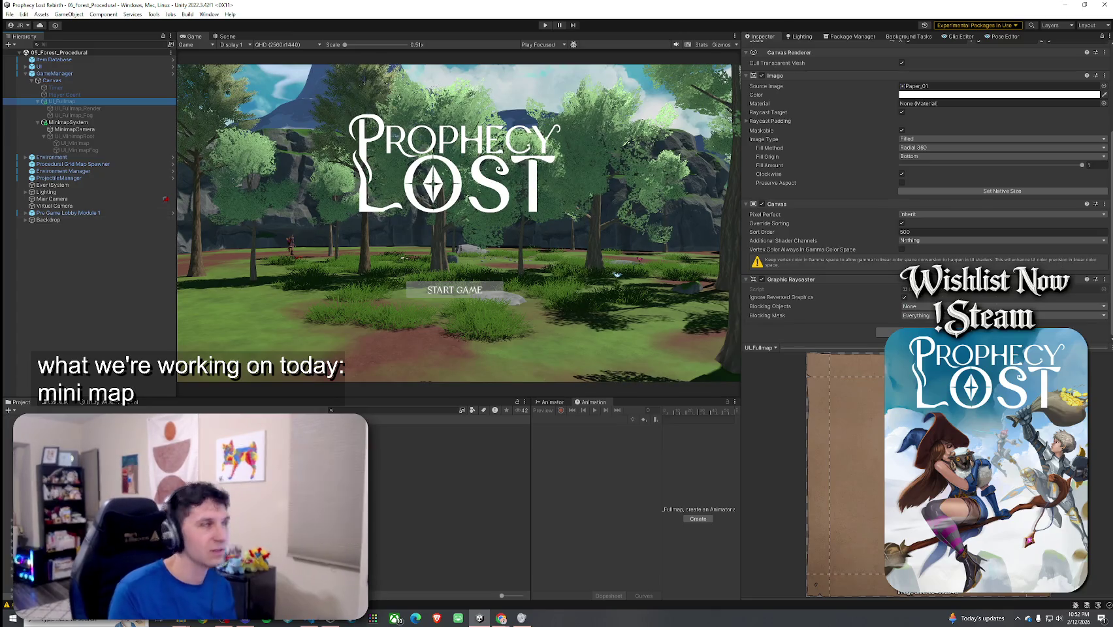
left_click(69, 122)
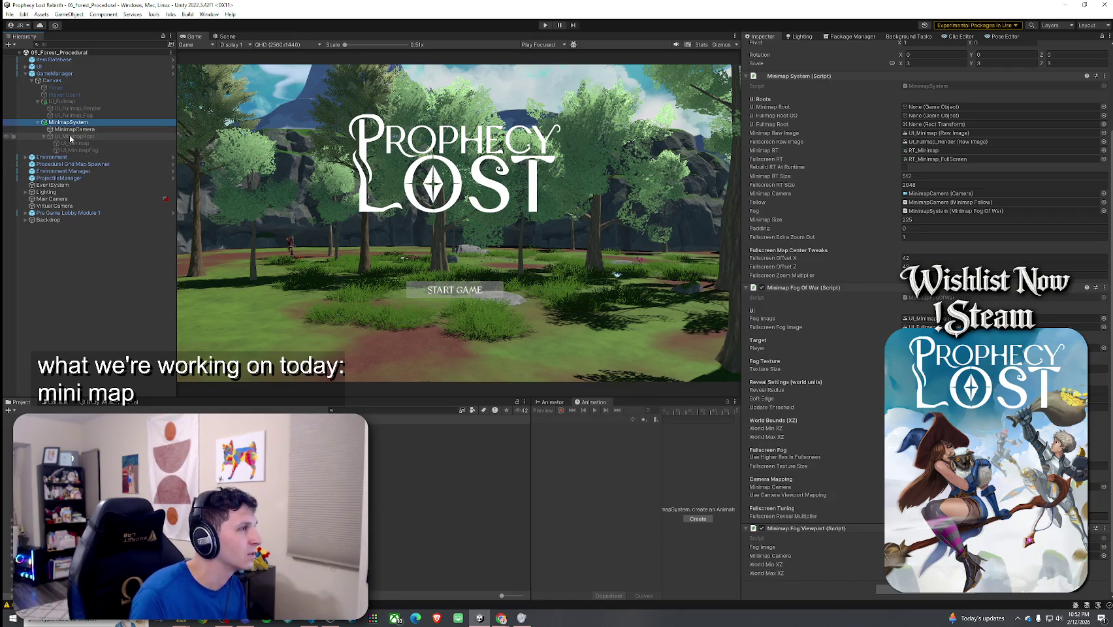
left_click(322, 209)
Assign UI_MinimapRoot as Minimap Root and UI_Fullmap to both full-map root fields.
left_click_drag(322, 209, 915, 107)
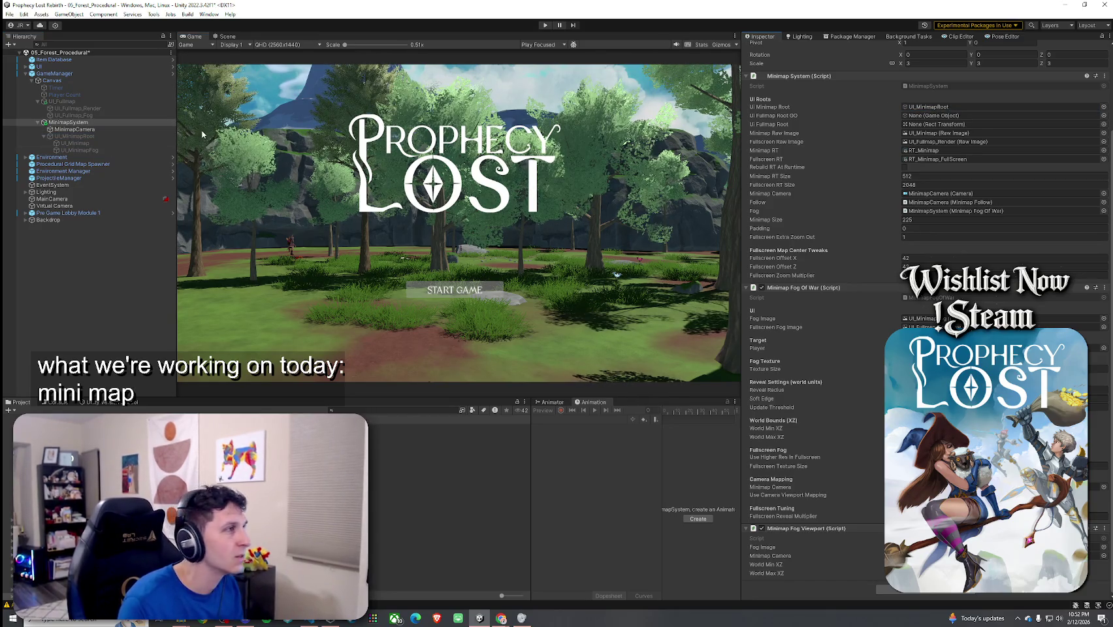
mouse_move(65, 101)
left_mouse_down()
mouse_move(789, 164)
mouse_move(902, 185)
mouse_move(905, 143)
mouse_move(933, 124)
left_mouse_up()
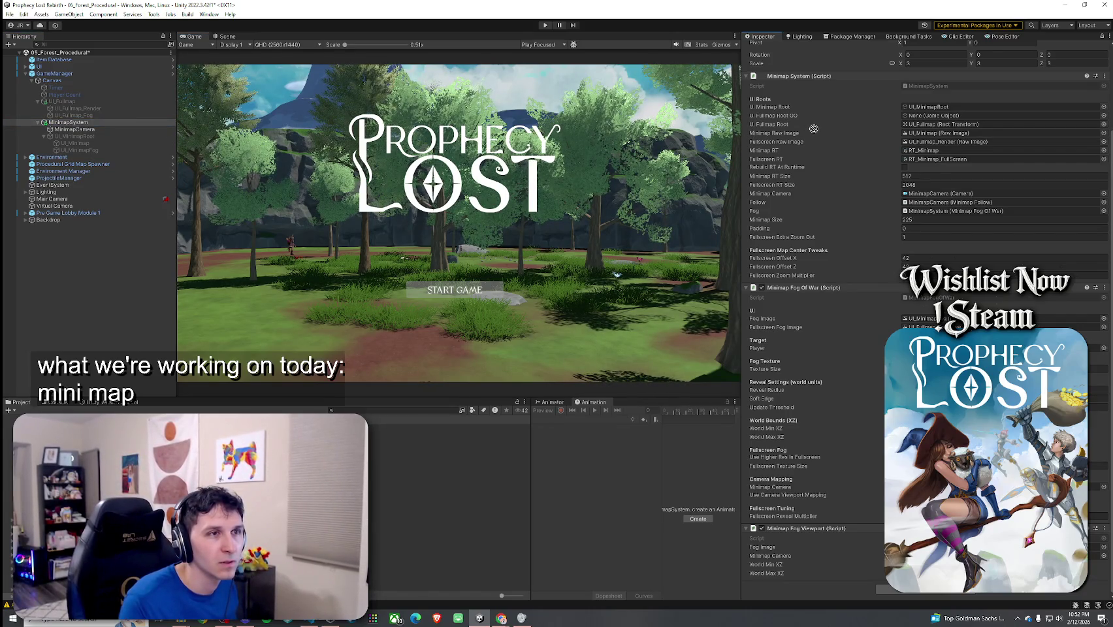
left_click_drag(814, 129, 924, 116)
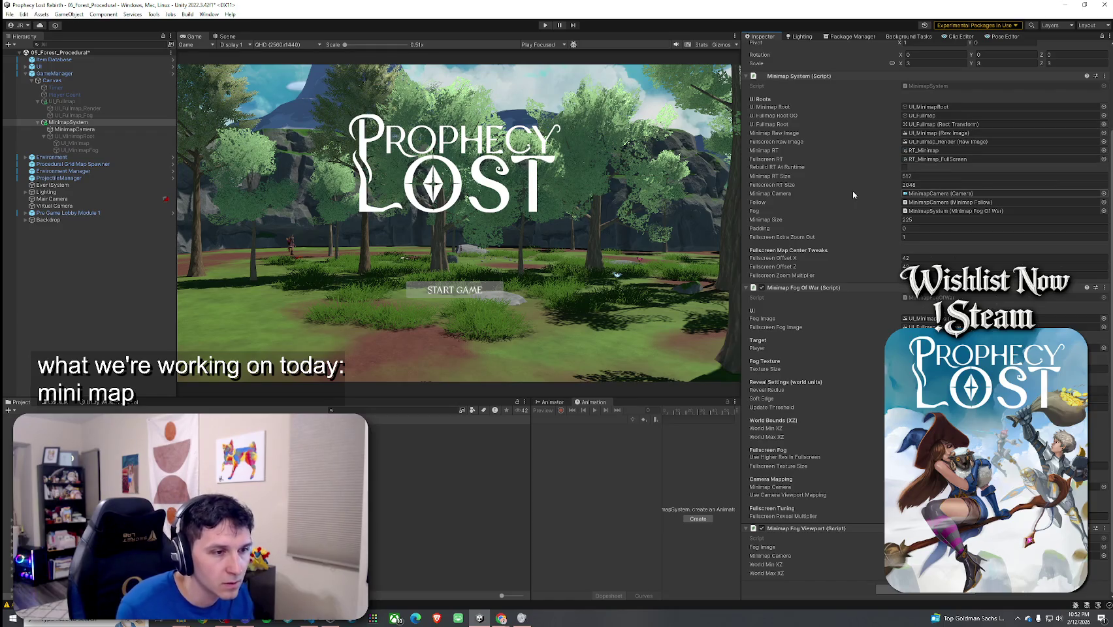
Open and dismiss the File menu twice without using it, then scroll back up.
left_click(10, 13)
key("Escape")
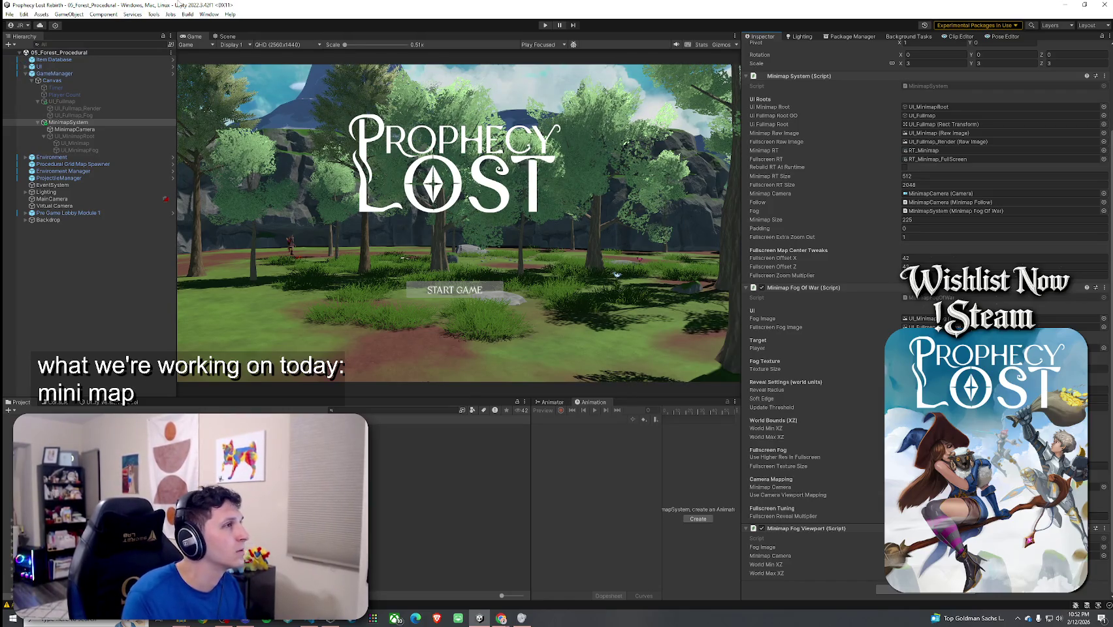
left_click(10, 14)
key("Escape")
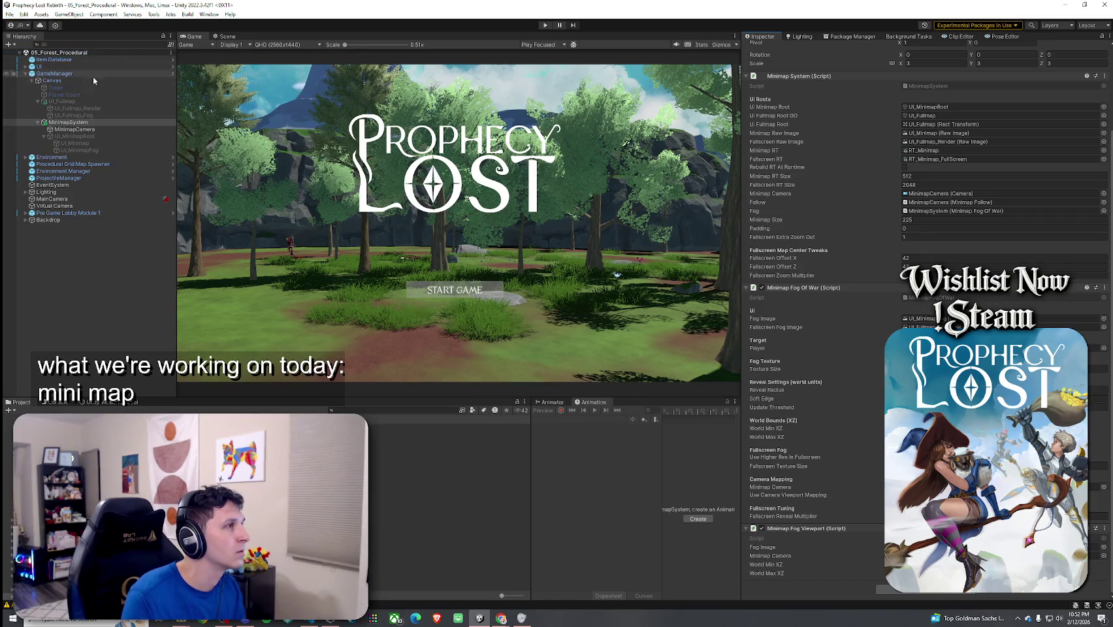
scroll(833, 183, "up", 3)
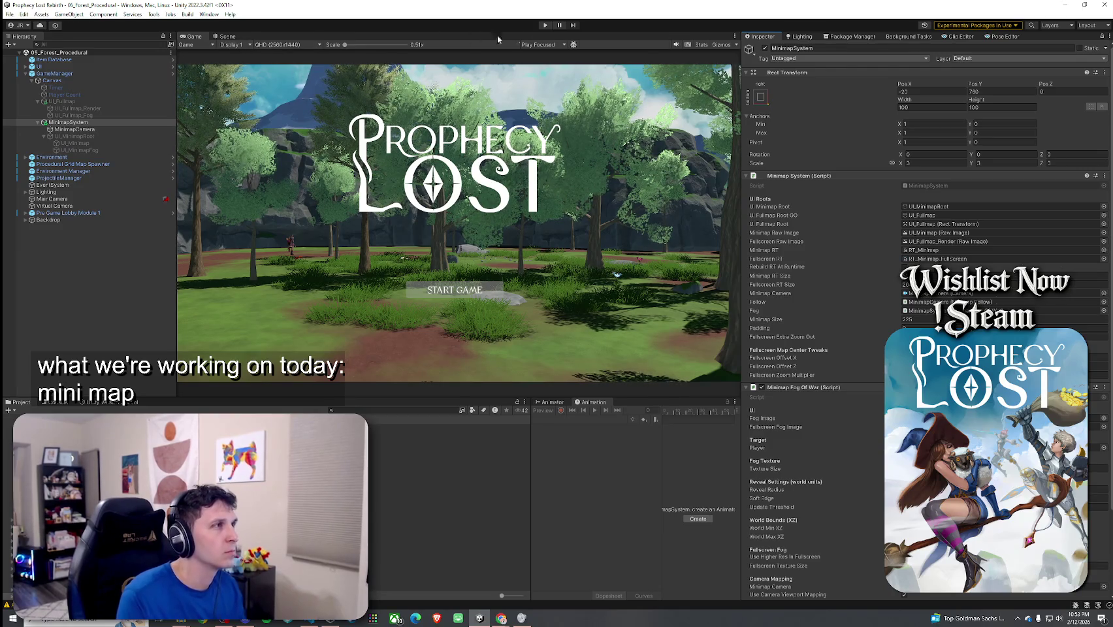
Enter Play mode, choose World Map, load the forest level and start the game.
left_click(546, 26)
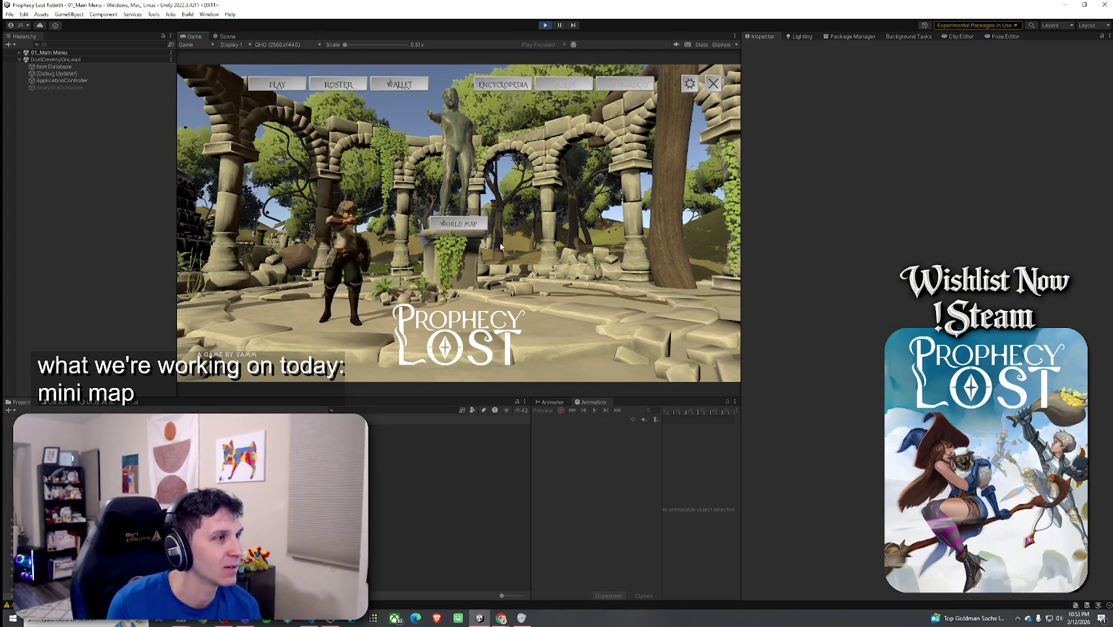
left_click(459, 223)
left_click(529, 304)
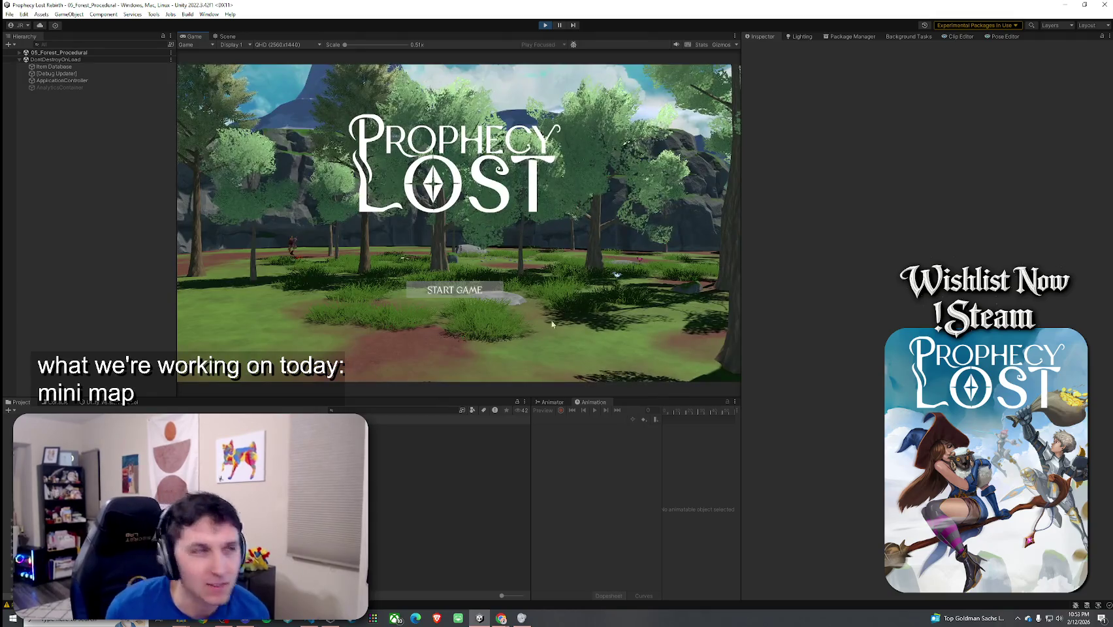
left_click(498, 291)
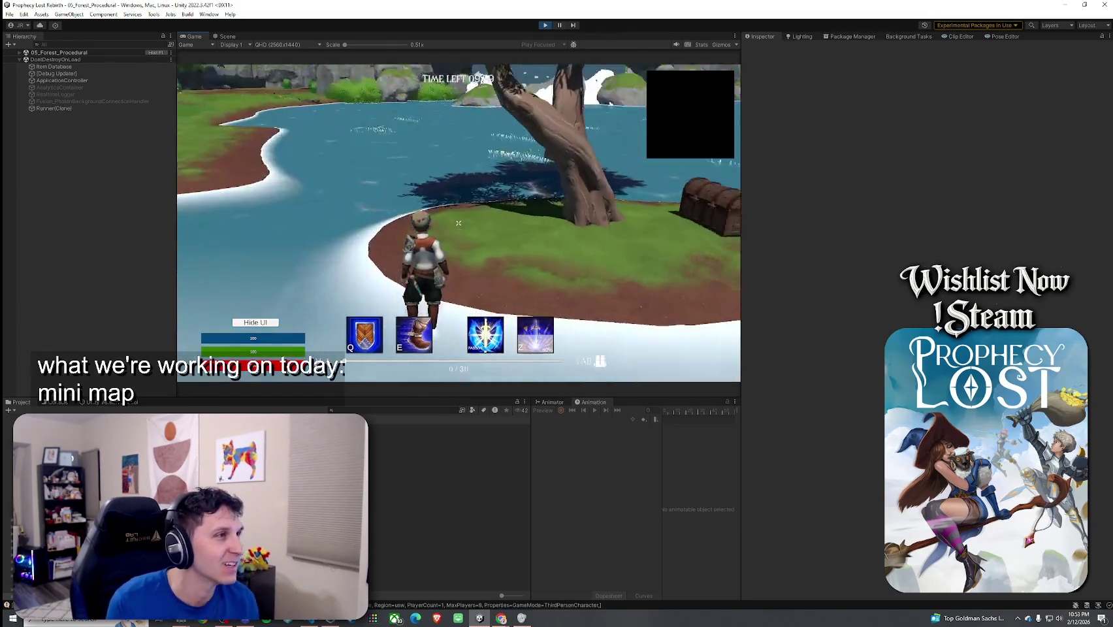
Run the character forward and toggle the fullscreen fog-of-war map with Tab several times.
key("w")
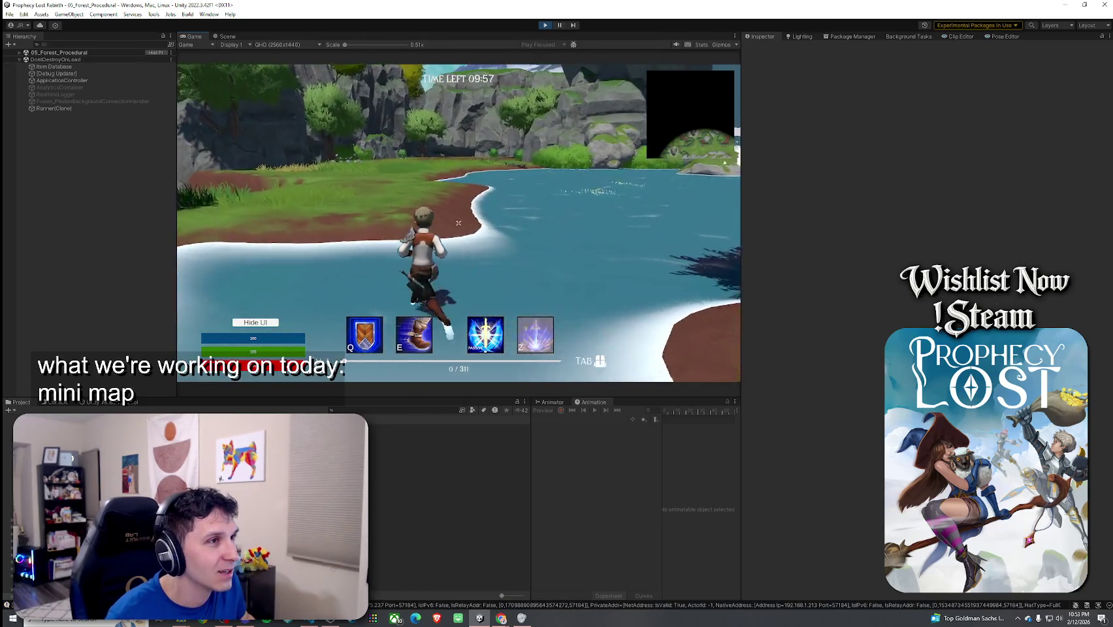
key("Tab")
key("Tab")
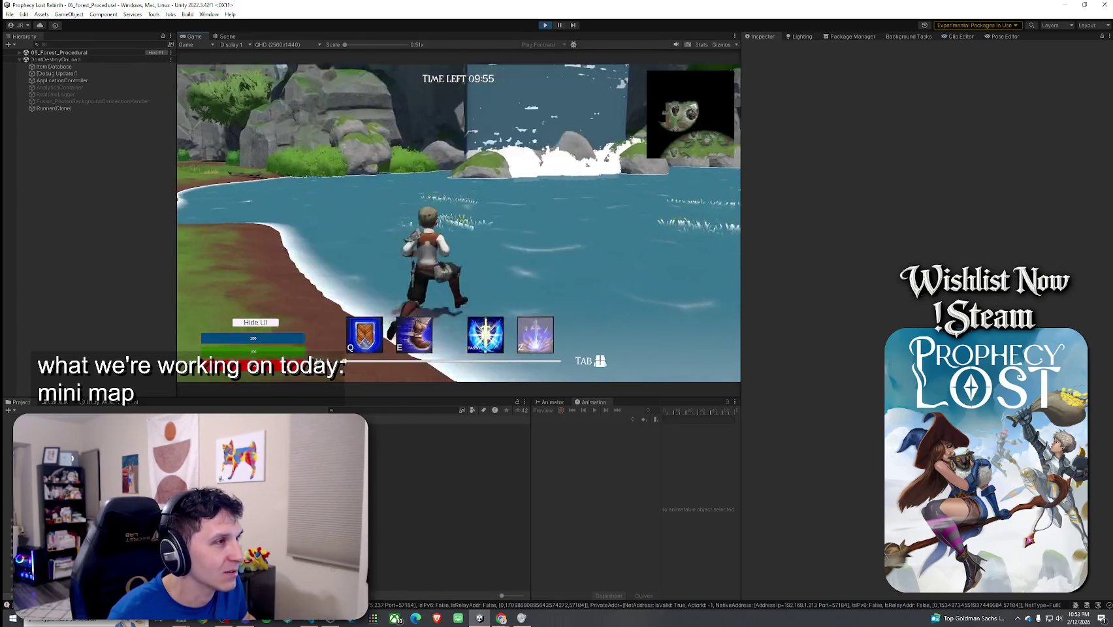
key("Tab")
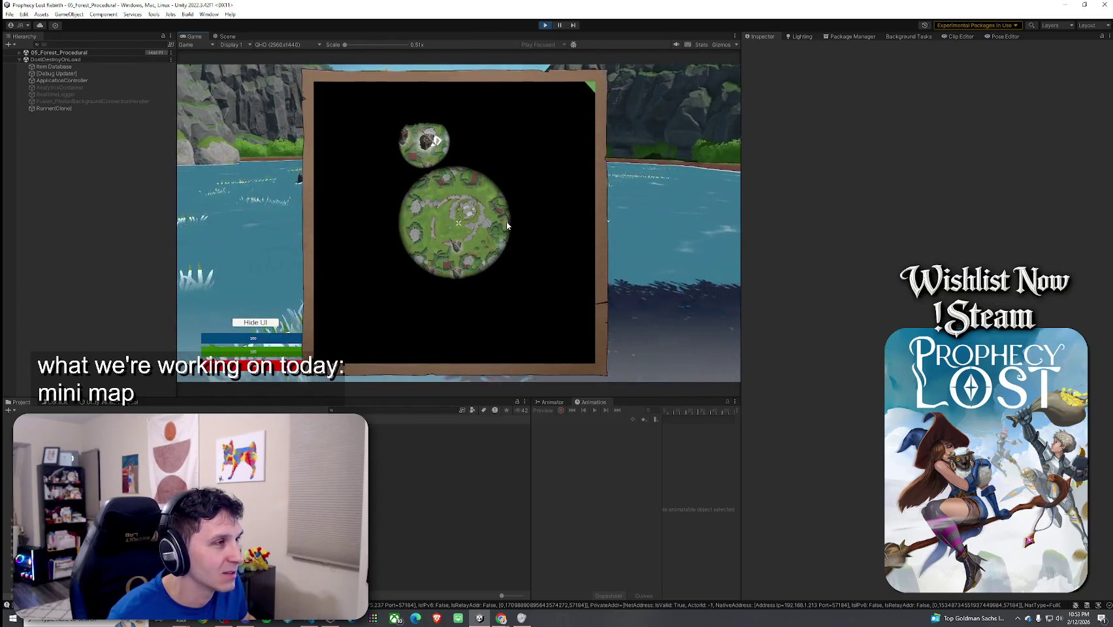
key("Tab")
key("super")
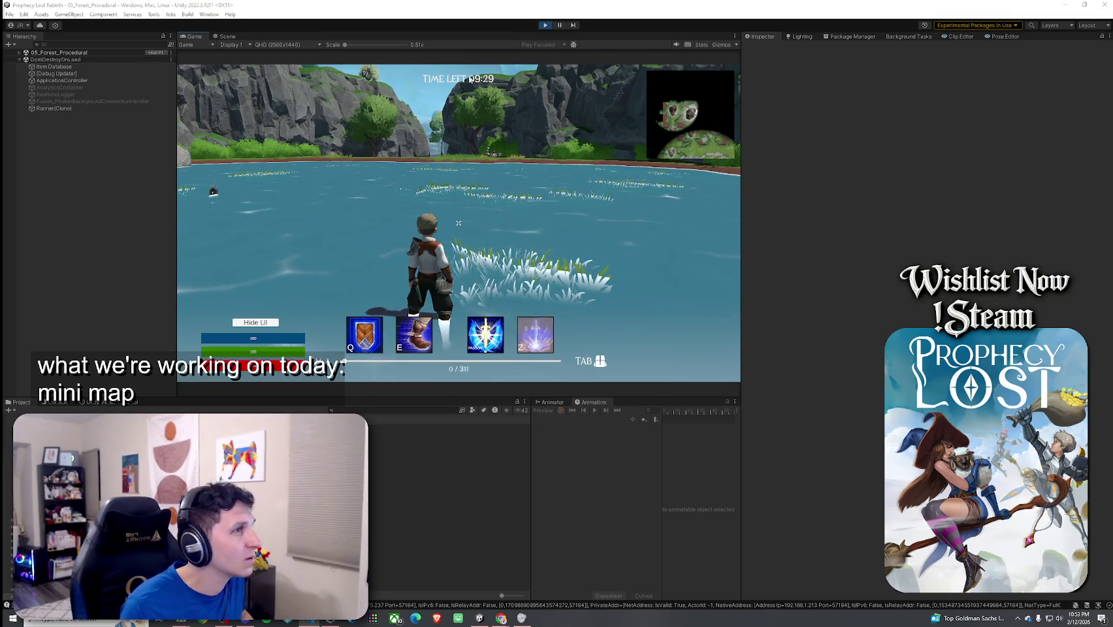
key("Escape")
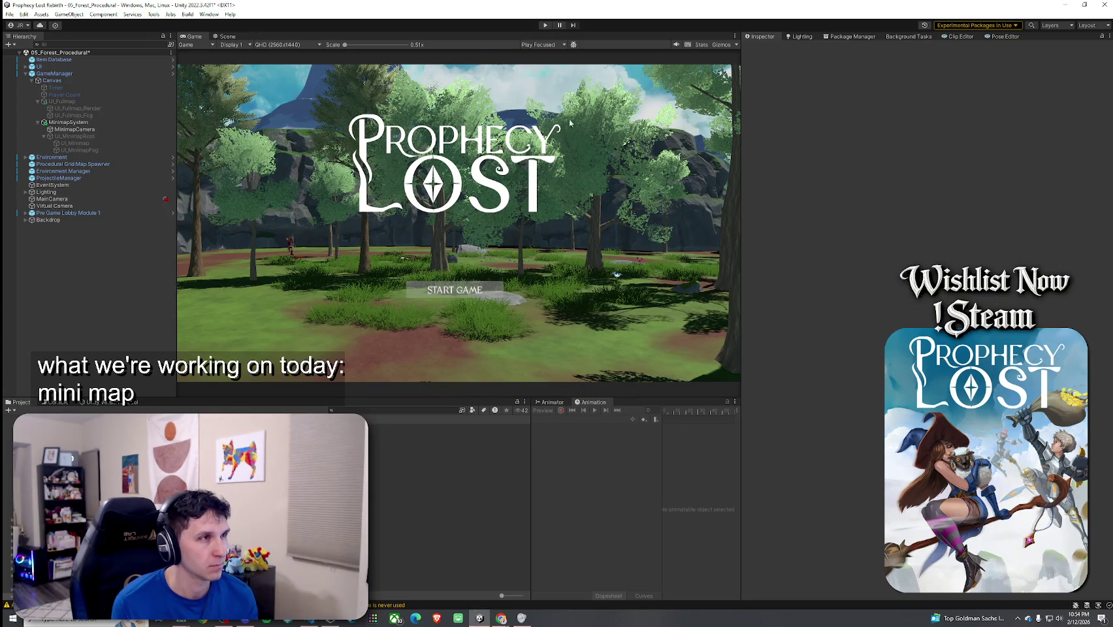
Enter Play mode, saving the modified scene when prompted, and return to the running game.
left_click(545, 25)
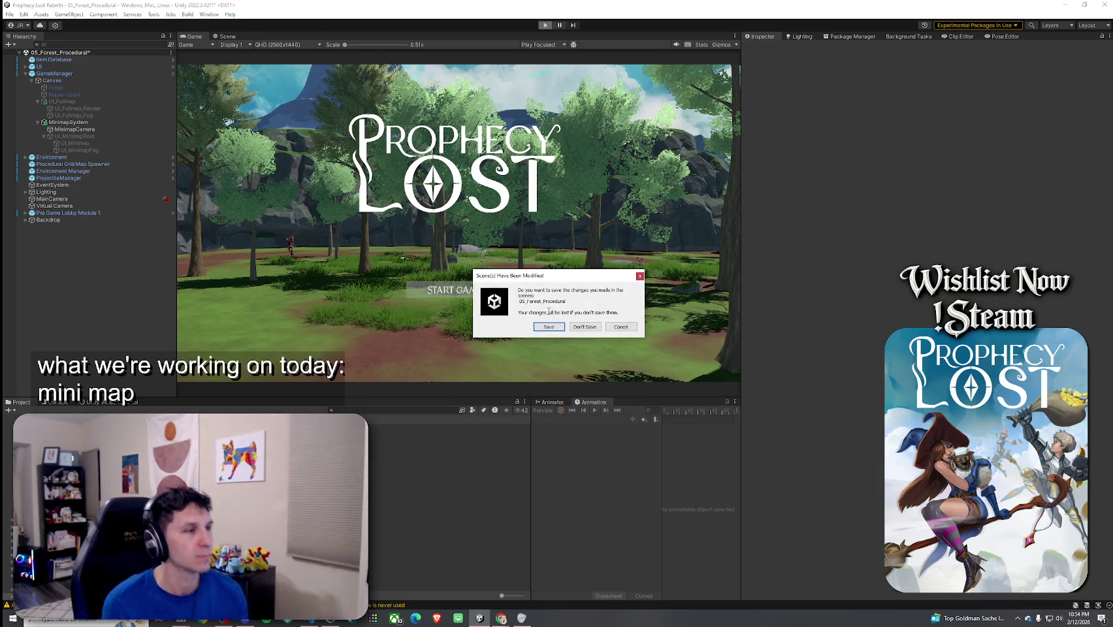
left_click(556, 329)
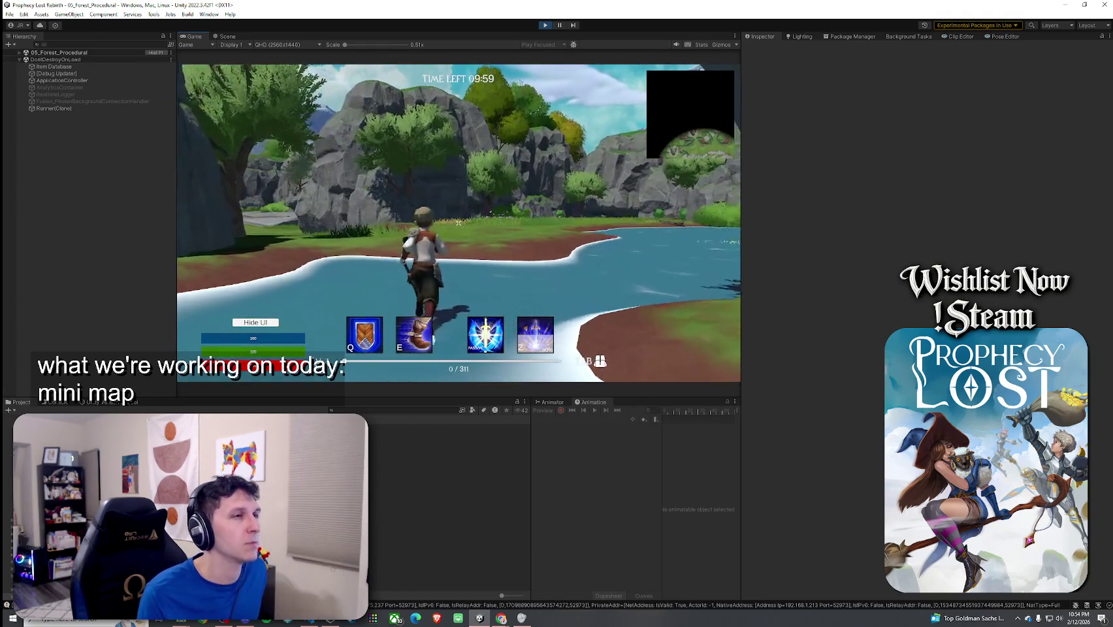
key("super")
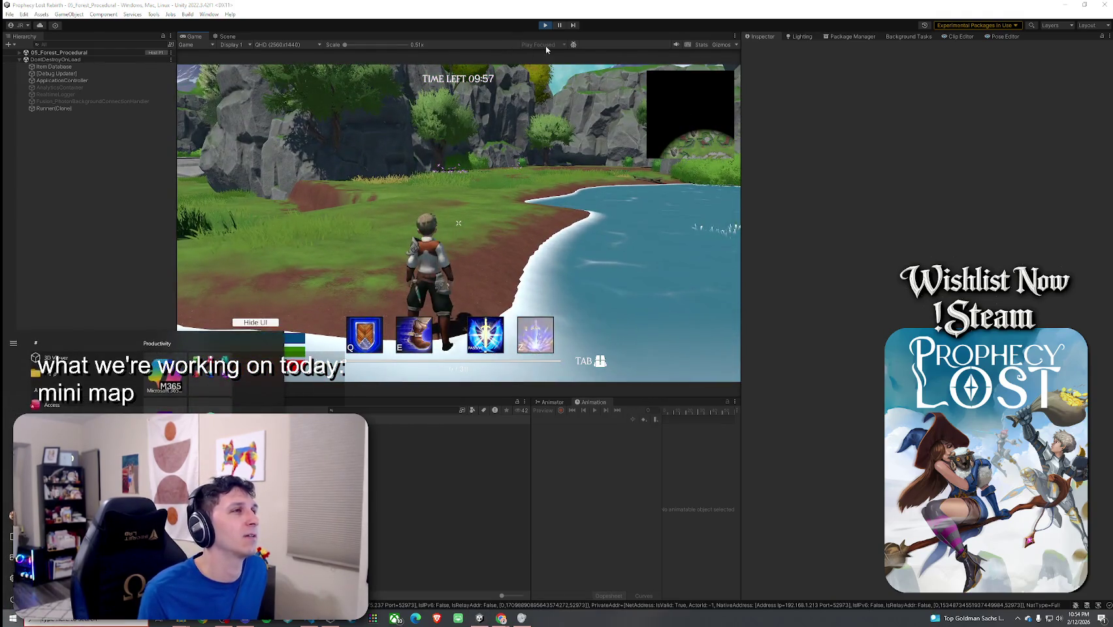
left_click(98, 212)
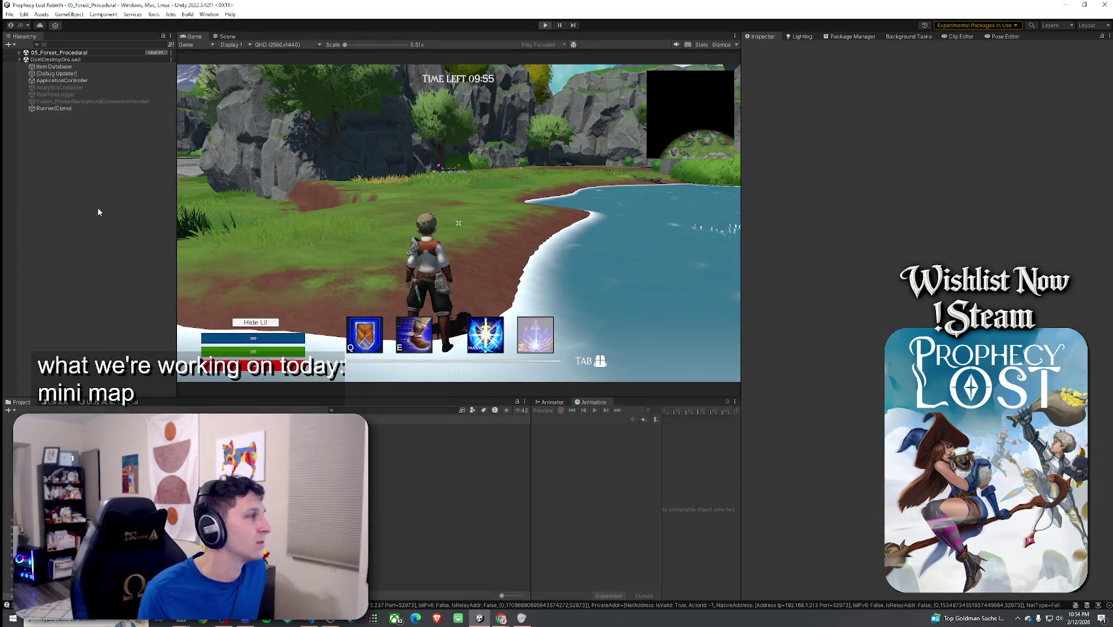
Exit Play mode with Ctrl+P to resume editing the forest scene.
key("ctrl+p")
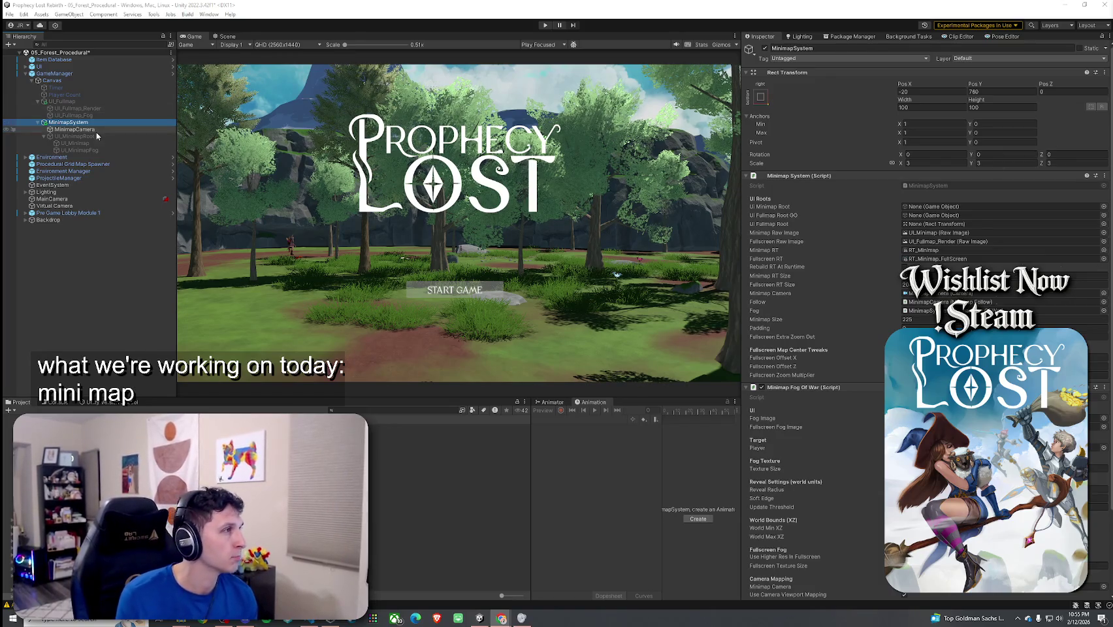
Assign UI_MinimapRoot to the minimap UI root and UI_Fullmap to both fullmap root fields.
left_click_drag(75, 136, 761, 206)
left_click_drag(902, 207, 904, 206)
mouse_move(360, 177)
left_mouse_down()
mouse_move(928, 258)
mouse_move(928, 215)
left_mouse_up()
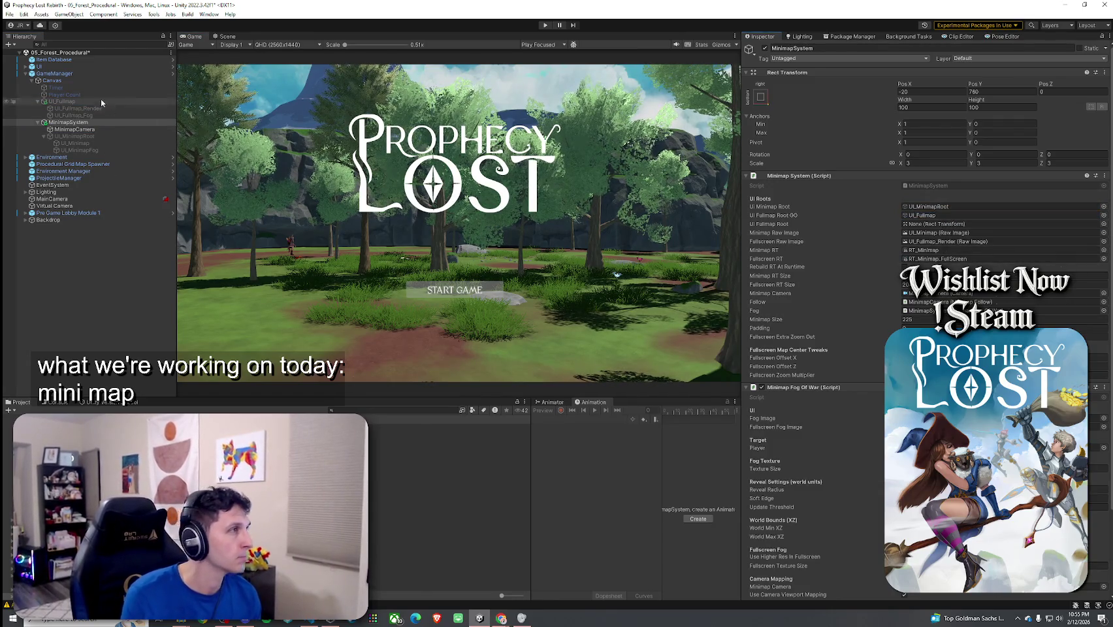
mouse_move(77, 102)
left_mouse_down()
mouse_move(928, 259)
mouse_move(931, 224)
left_mouse_up()
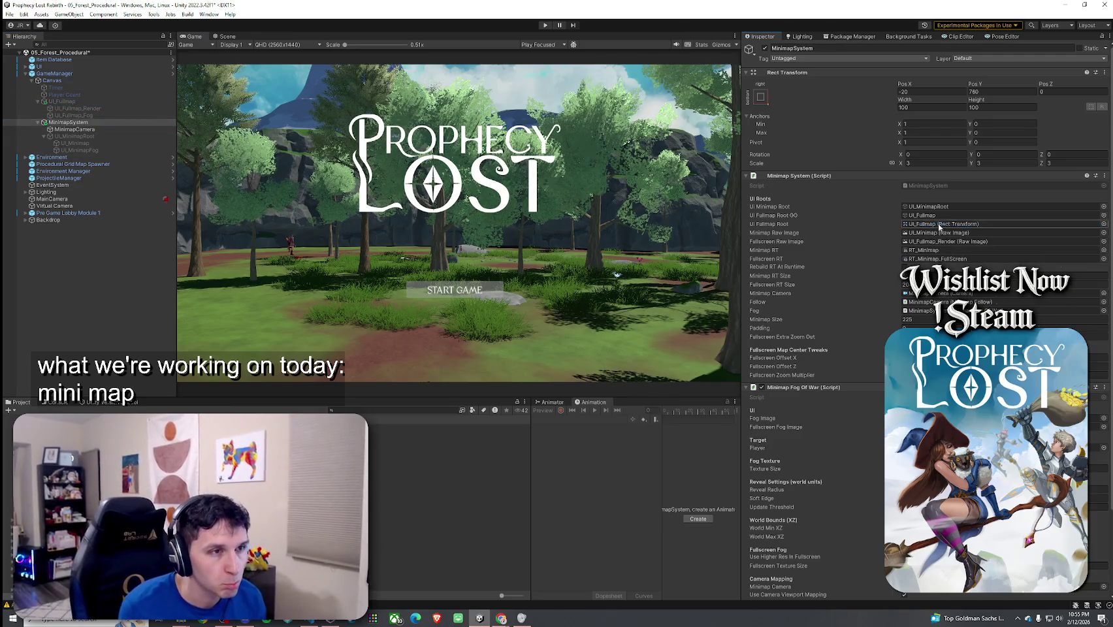
scroll(853, 277, "down", 4)
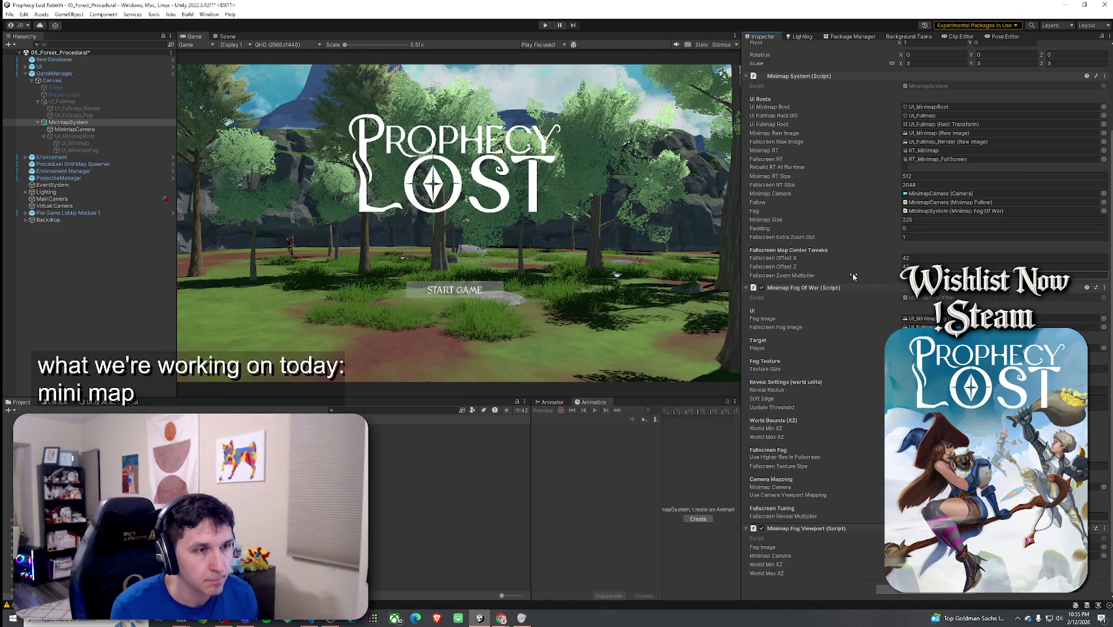
scroll(843, 311, "up", 4)
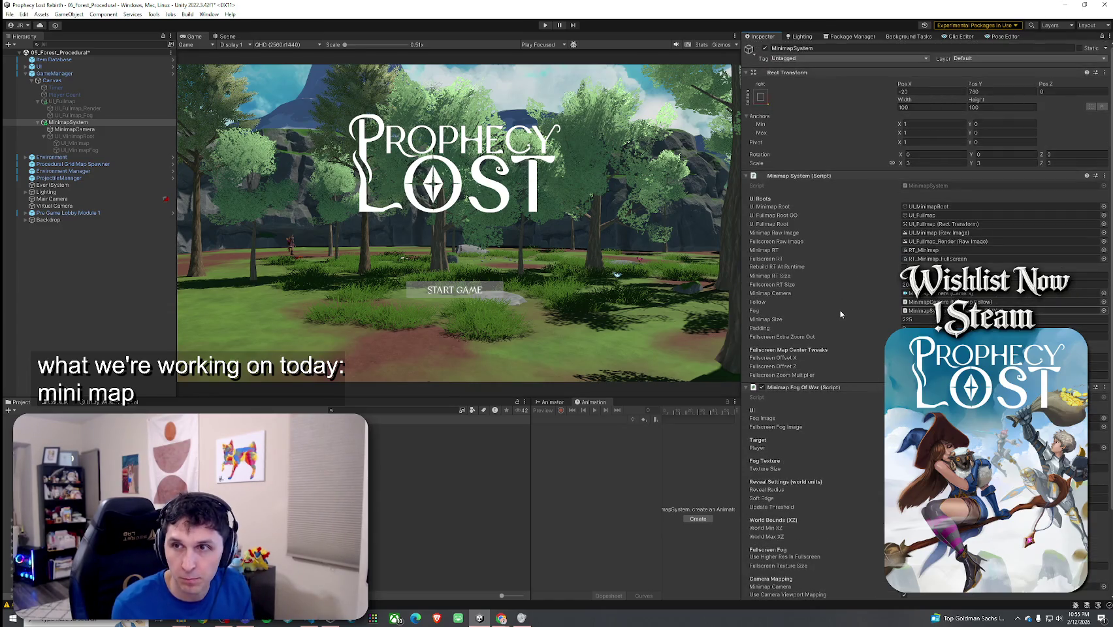
Save the scene and enter Play mode to test the minimap.
left_click(9, 14)
left_click(39, 58)
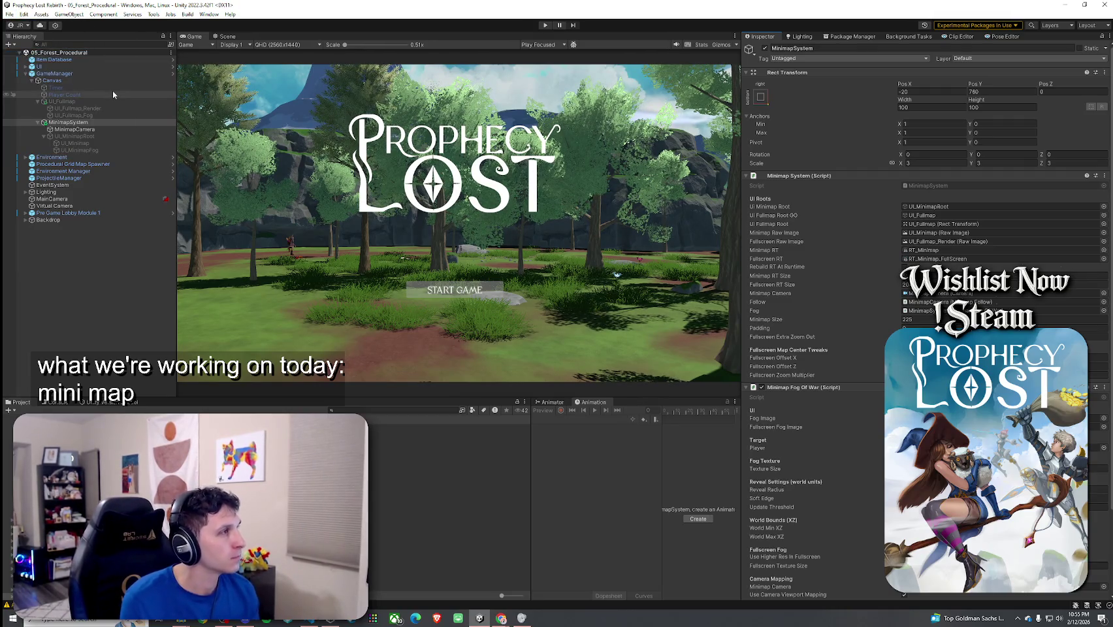
left_click(546, 25)
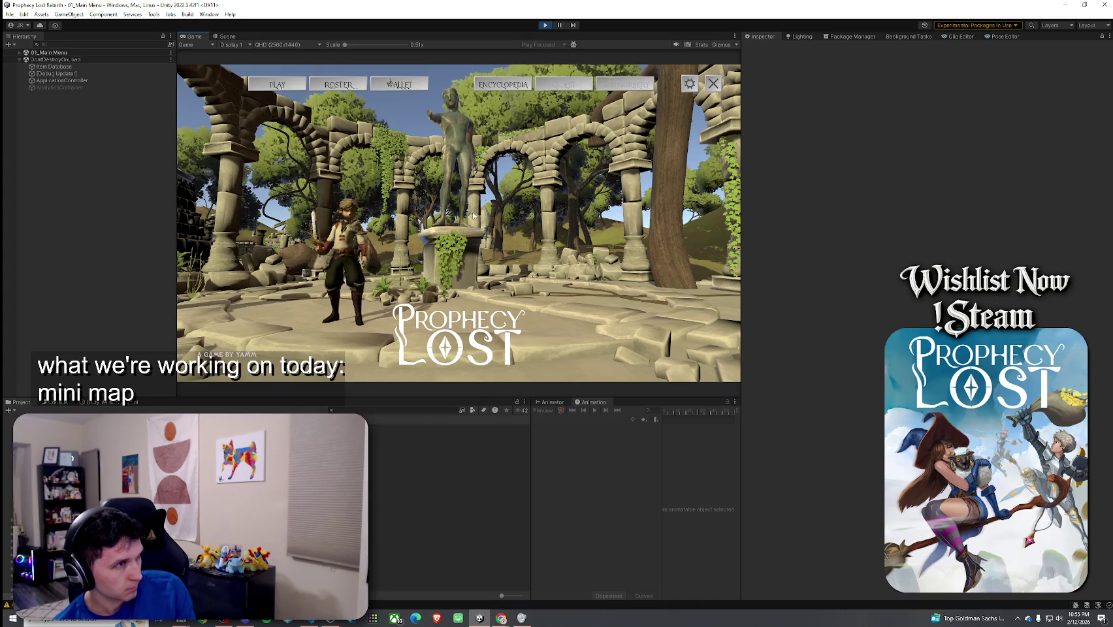
Choose PLAY on the main menu and start the match in the forest level.
left_click(276, 88)
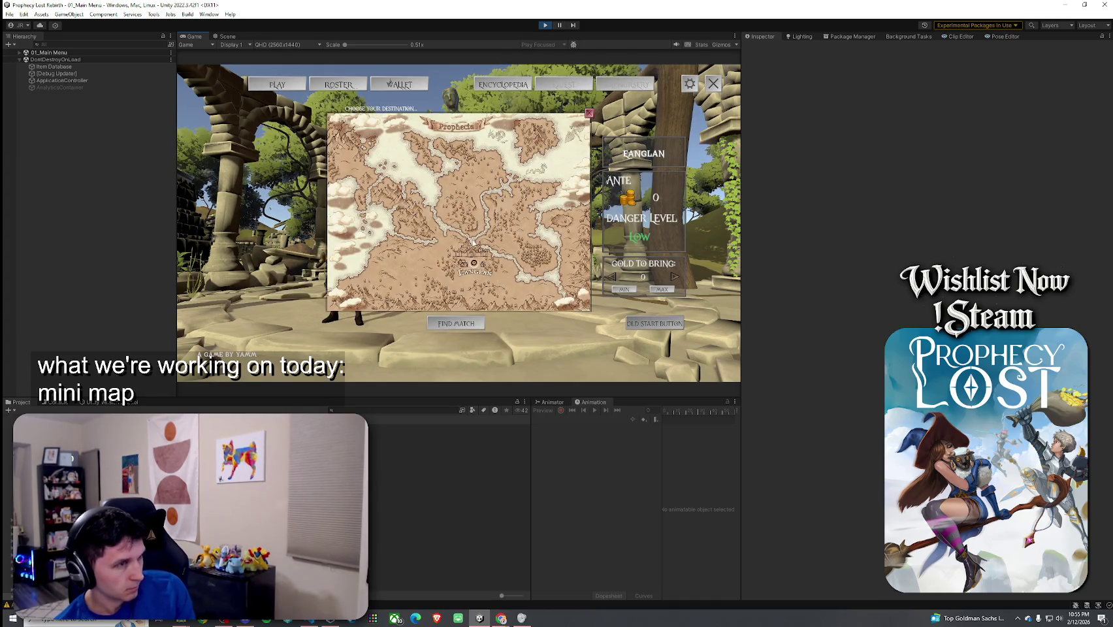
left_click(458, 290)
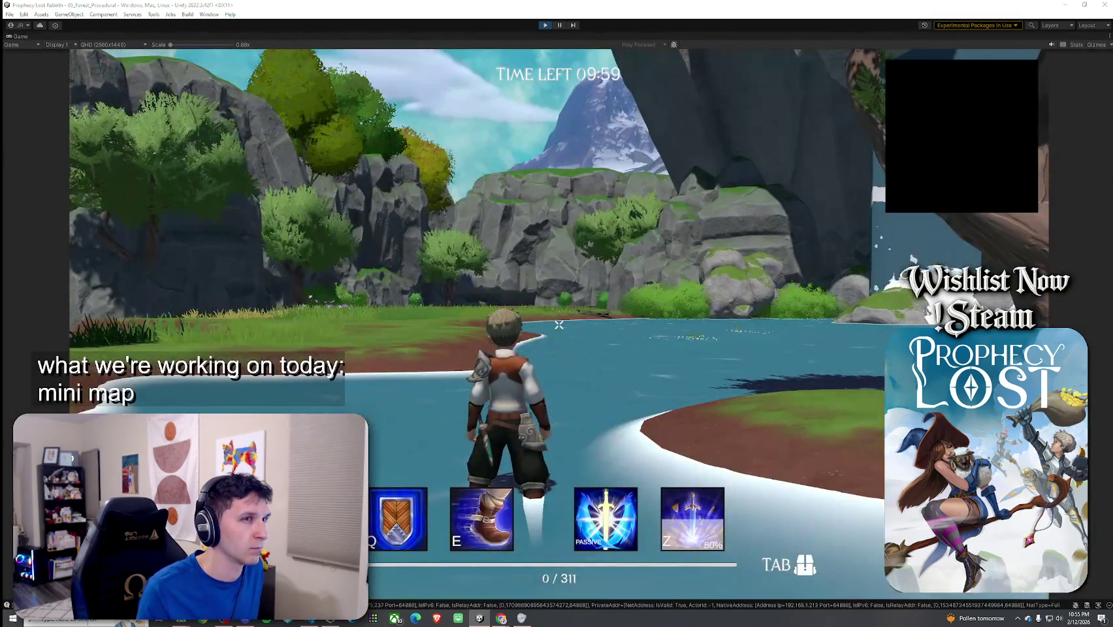
Capture the game view with Snipping Tool, then return to the running game.
left_click(86, 619)
type("snip")
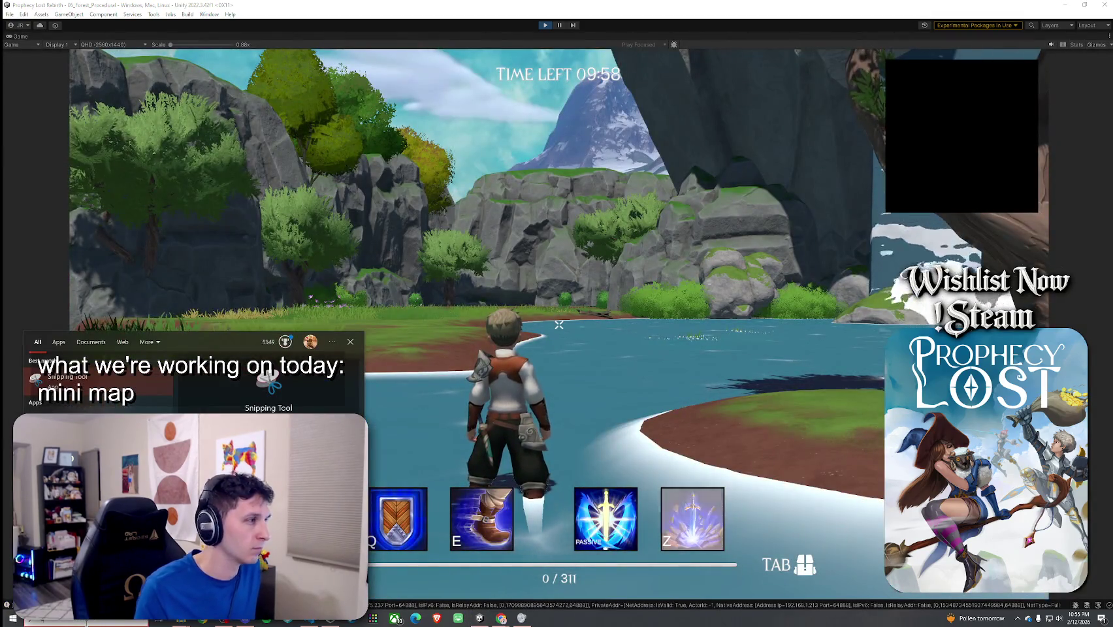
key("Return")
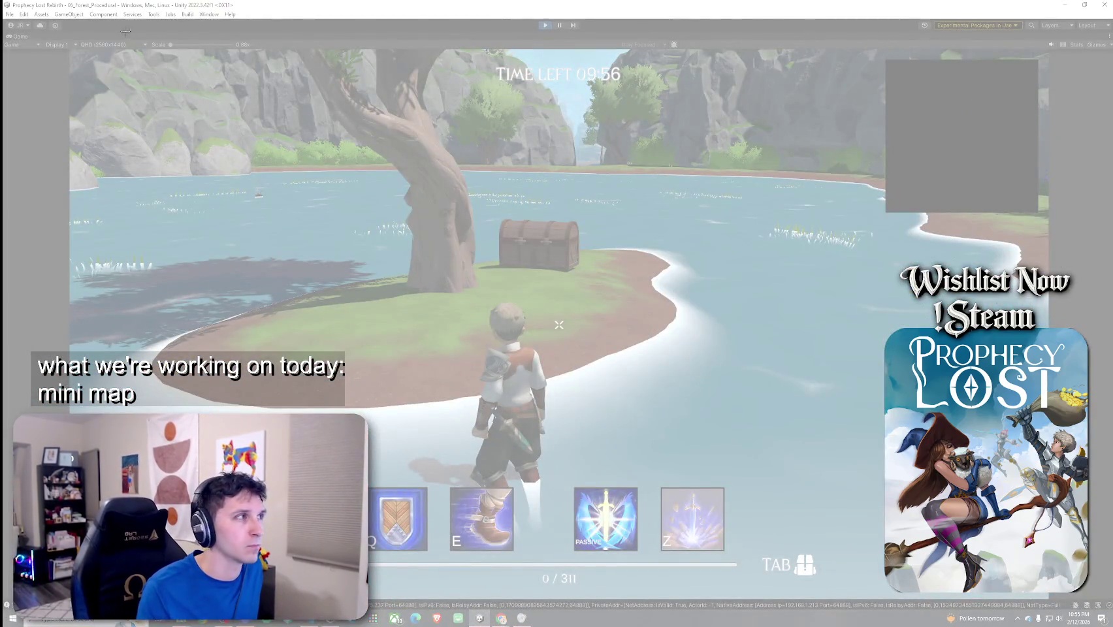
mouse_move(124, 25)
left_mouse_down()
mouse_move(891, 306)
mouse_move(1078, 451)
mouse_move(1080, 565)
left_mouse_up()
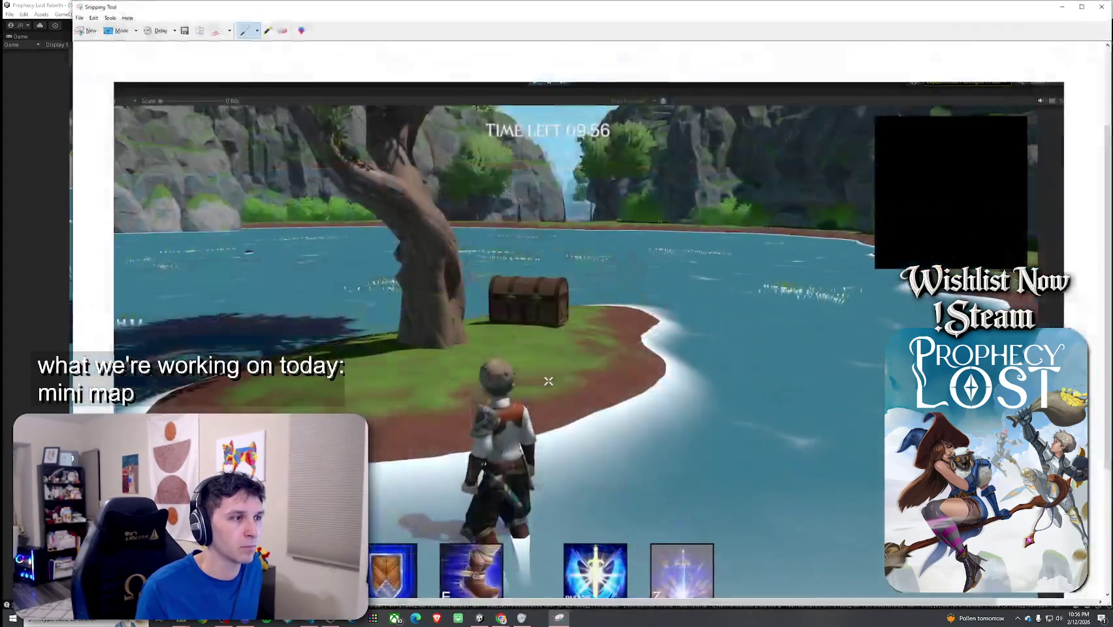
left_click(56, 85)
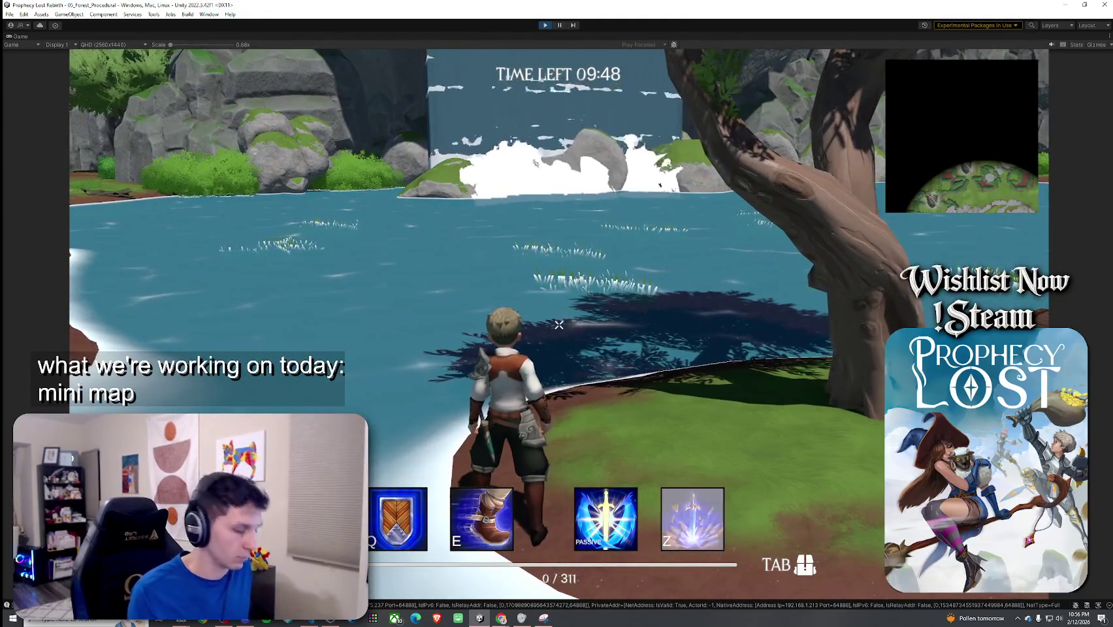
Toggle the fullscreen map repeatedly while moving across the water to check newly revealed fog areas.
key("m")
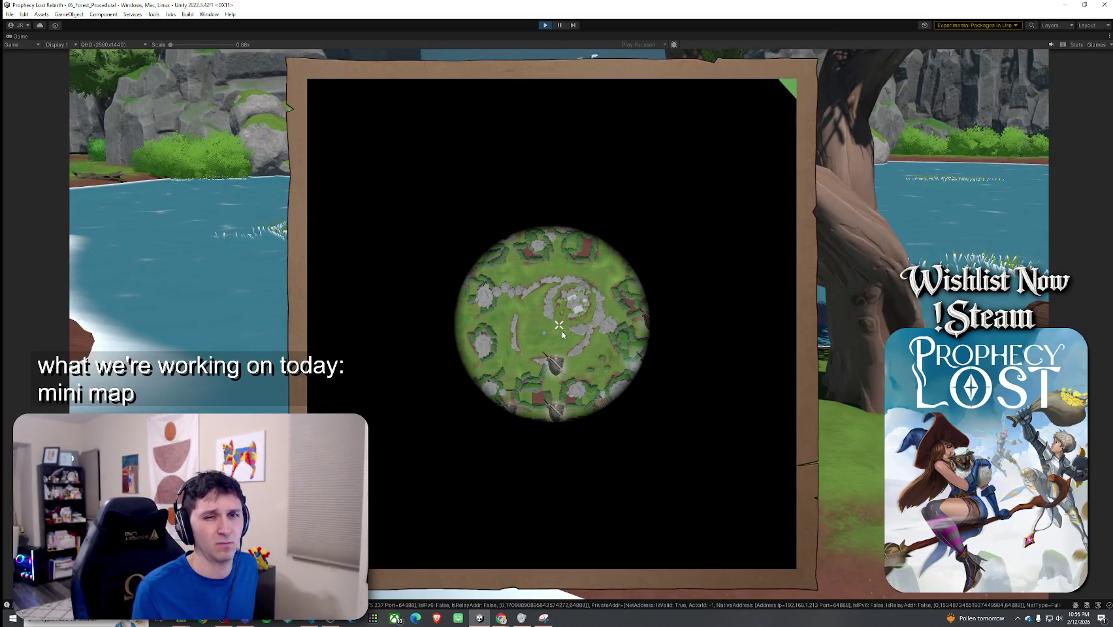
key("m")
key("m")
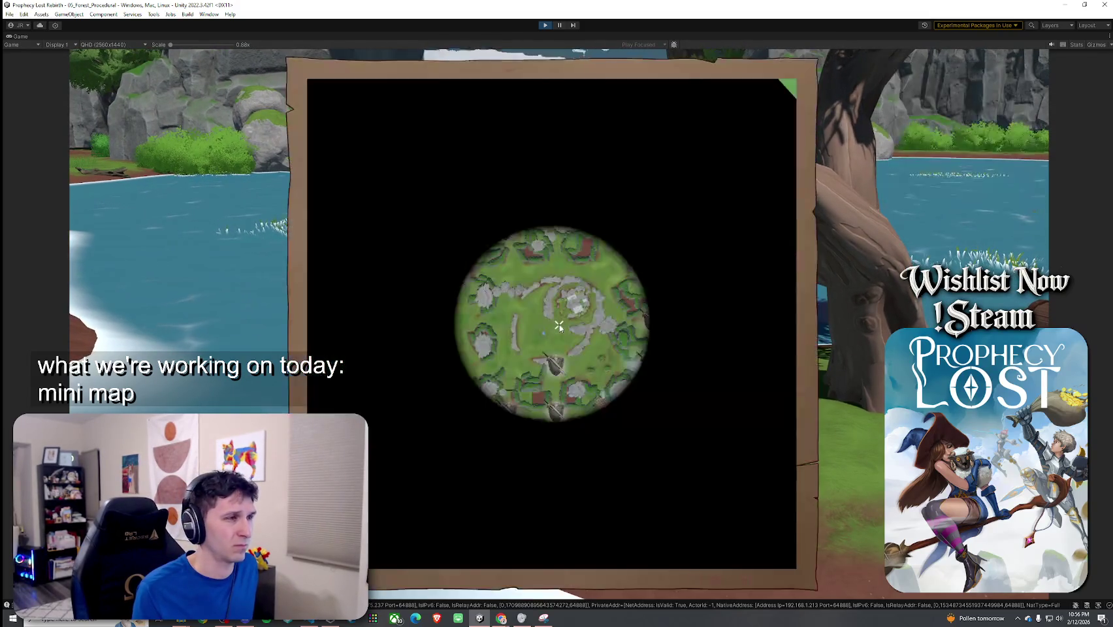
key("m")
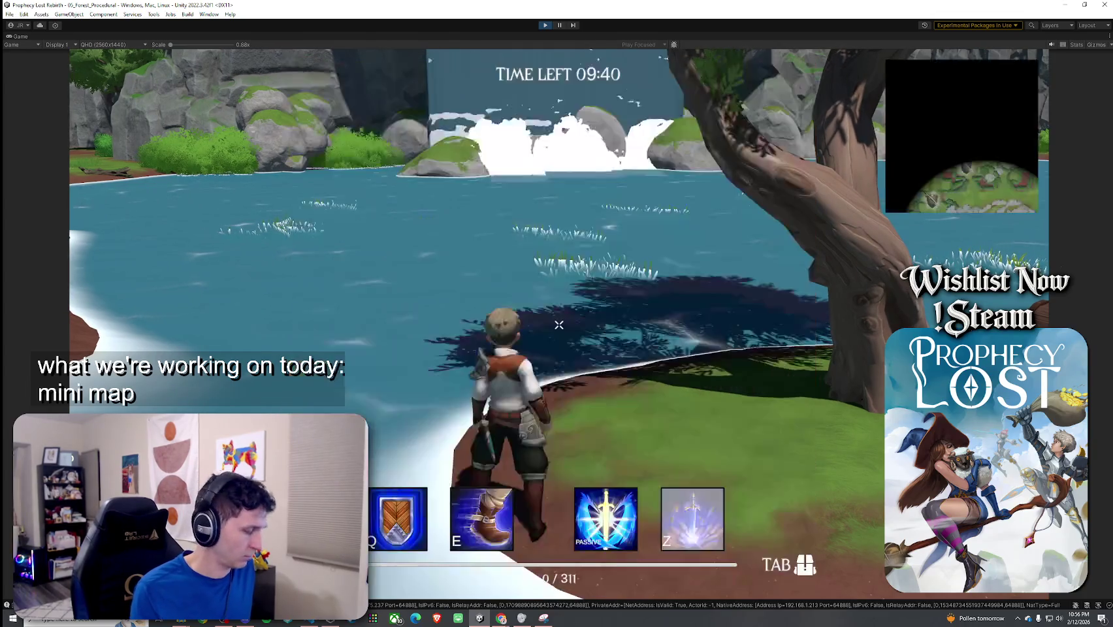
key("m")
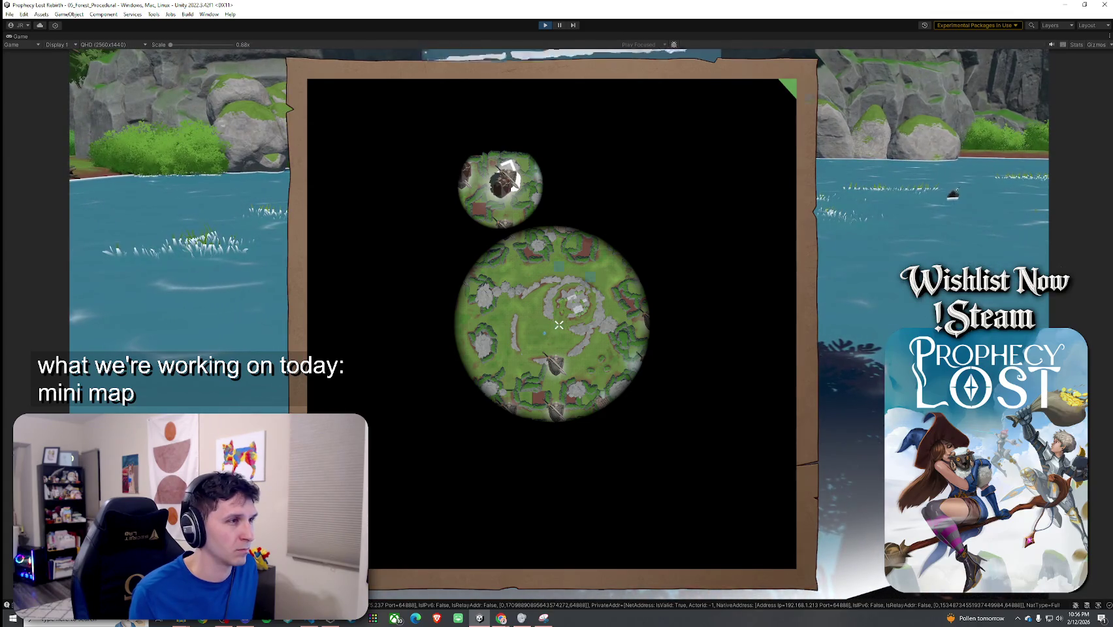
key("m")
key("w")
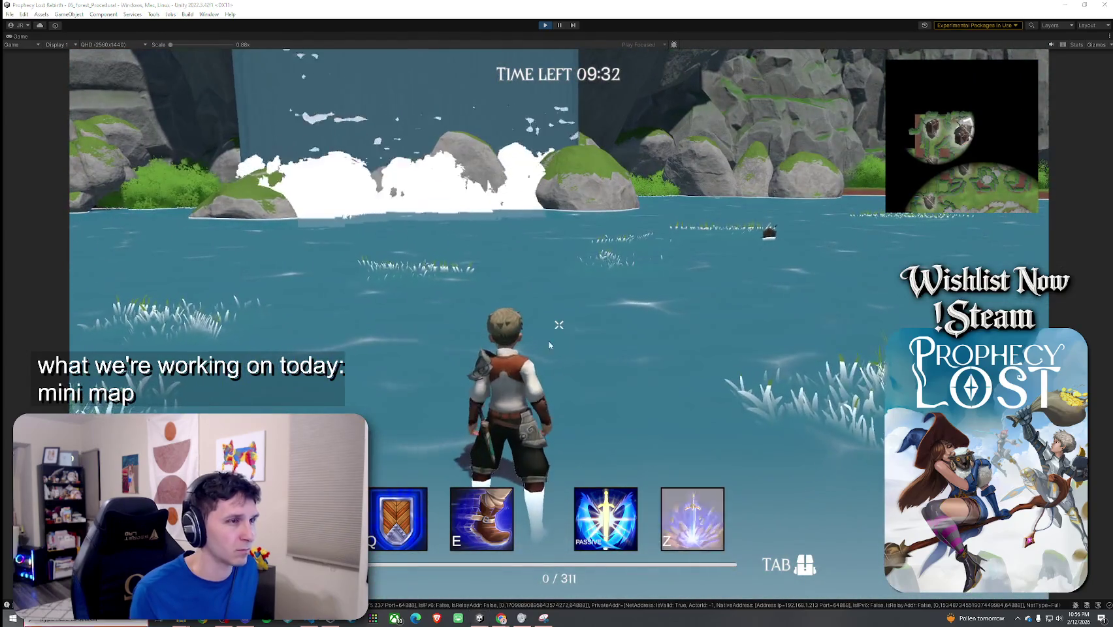
Search Windows for 'snip' and launch Snipping Tool.
key("super")
type("snip")
key("Return")
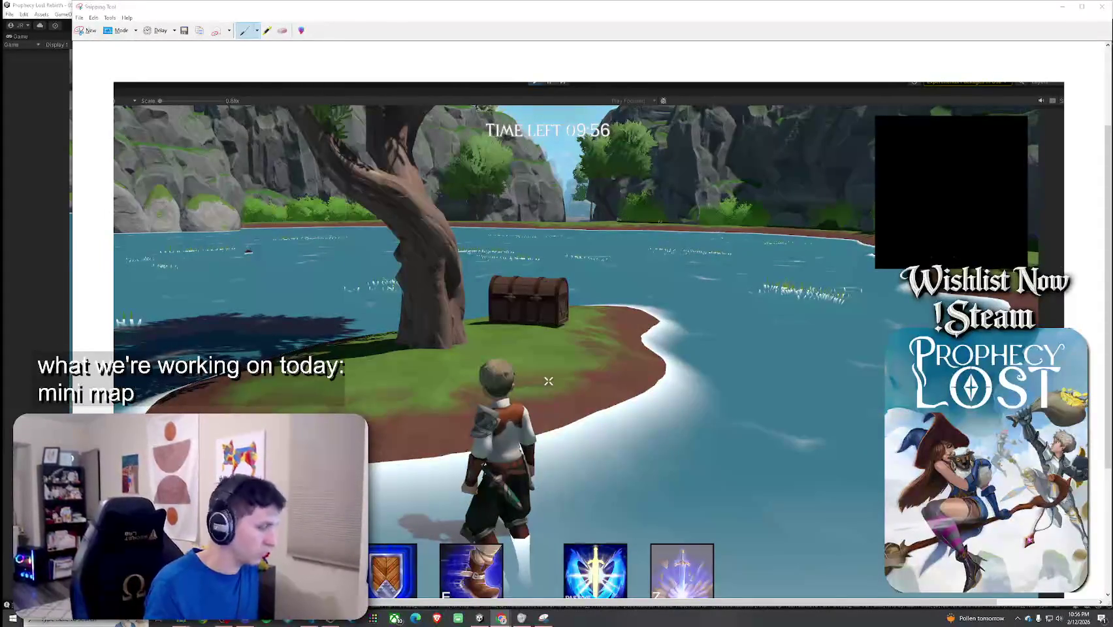
Take a new snip of the top-right corner minimap, then return to the running game.
key("ctrl+n")
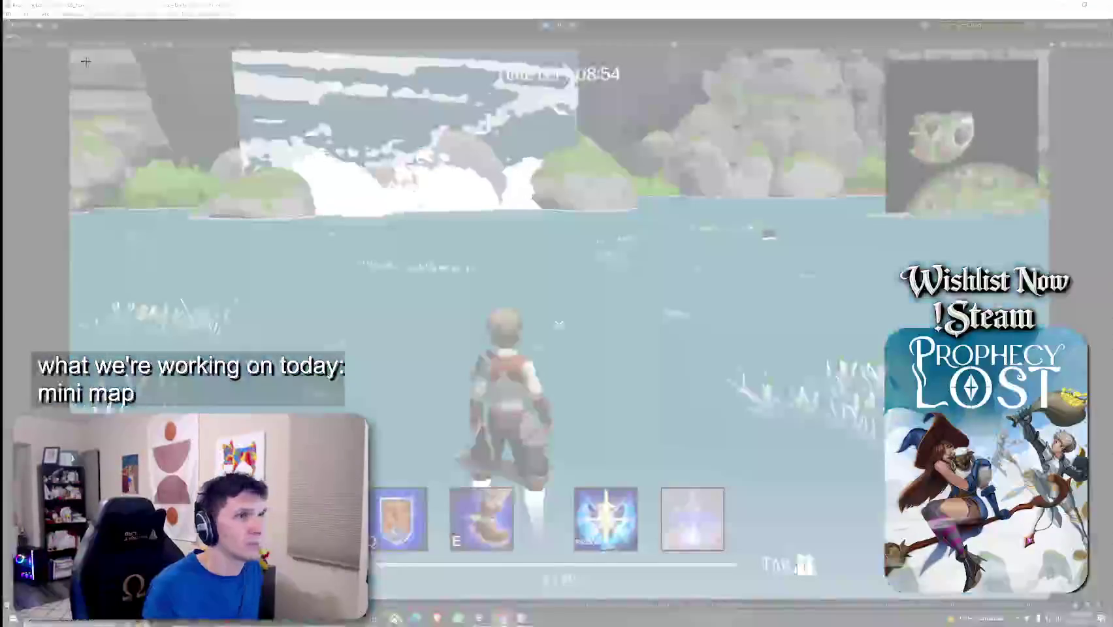
mouse_move(782, 42)
left_mouse_down()
mouse_move(1065, 238)
mouse_move(1085, 281)
left_mouse_up()
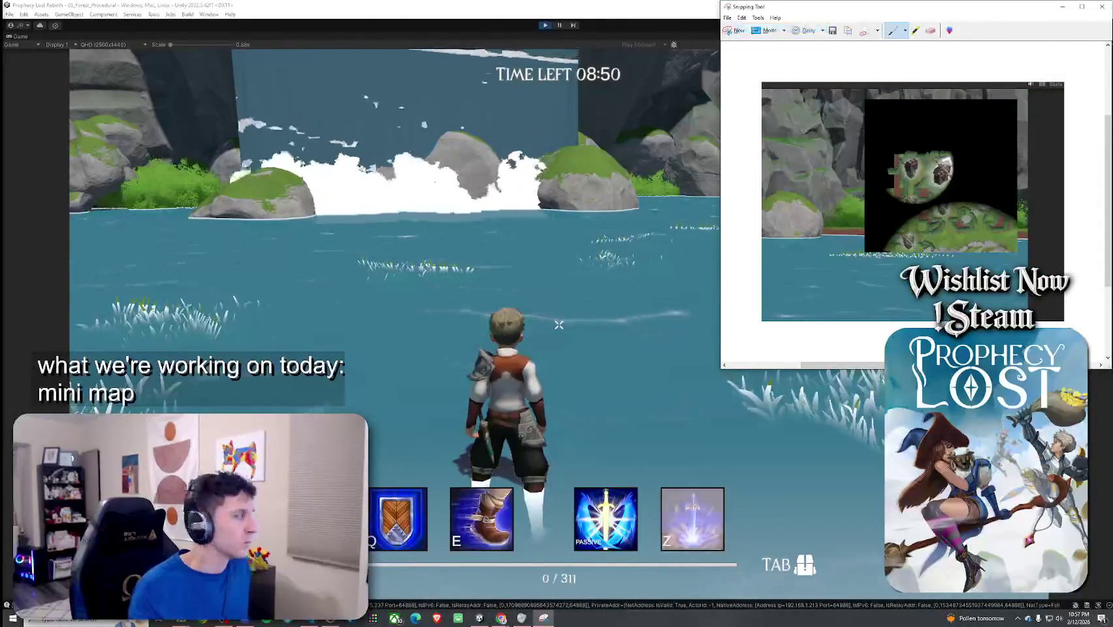
left_click(532, 75)
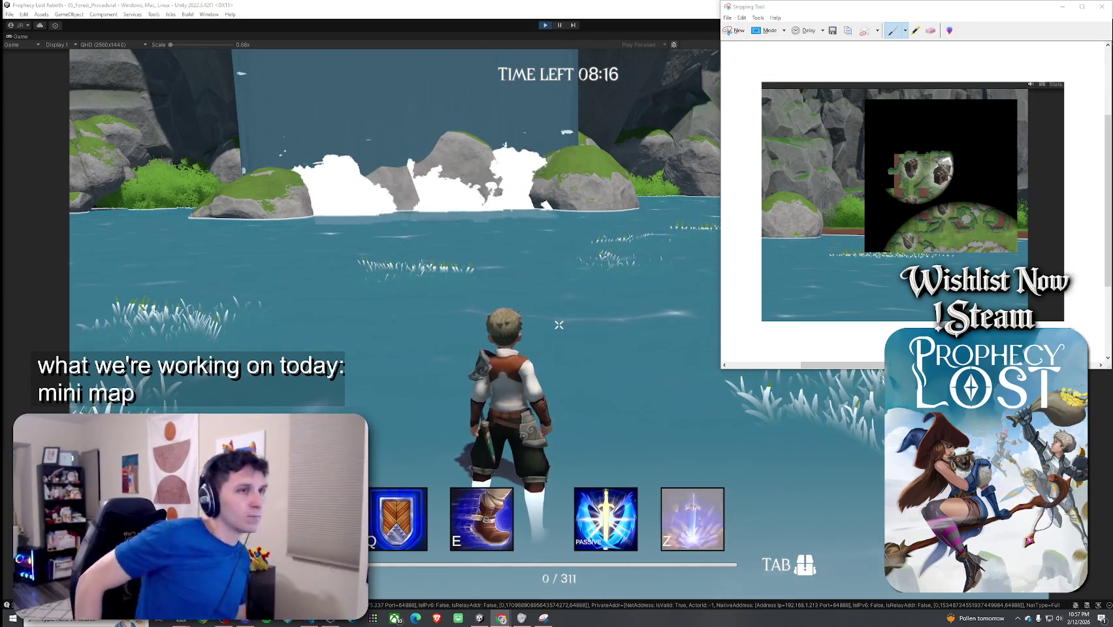
Close Snipping Tool and dismiss its save prompt to return to Unity.
key("super")
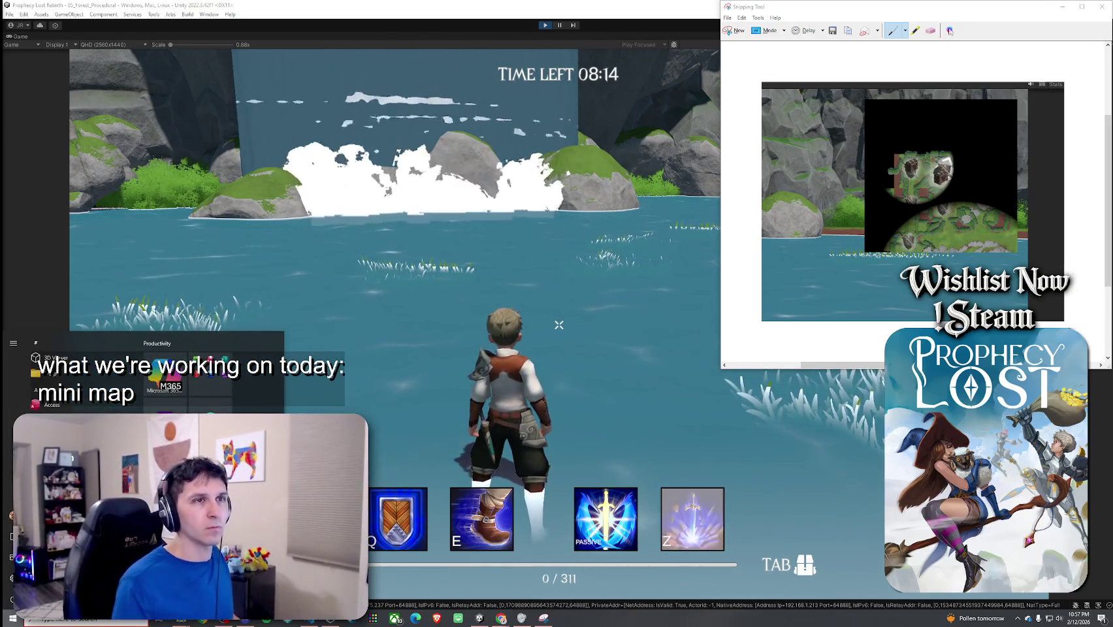
left_click(1102, 7)
left_click(945, 191)
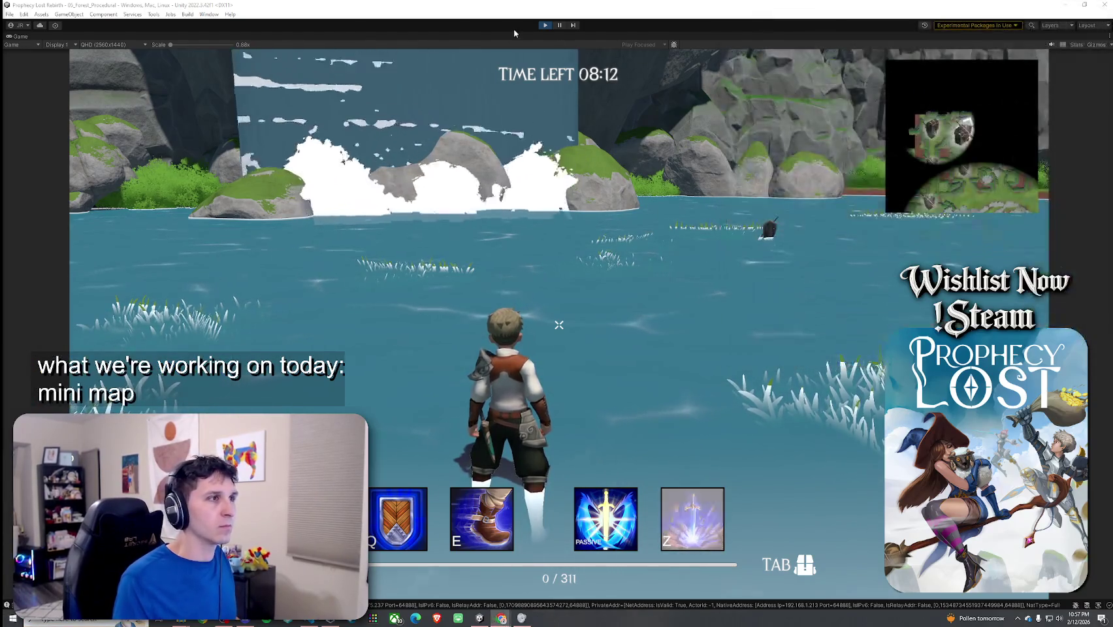
Exit Play mode with Ctrl+P to return to the editor's title screen.
key("ctrl+p")
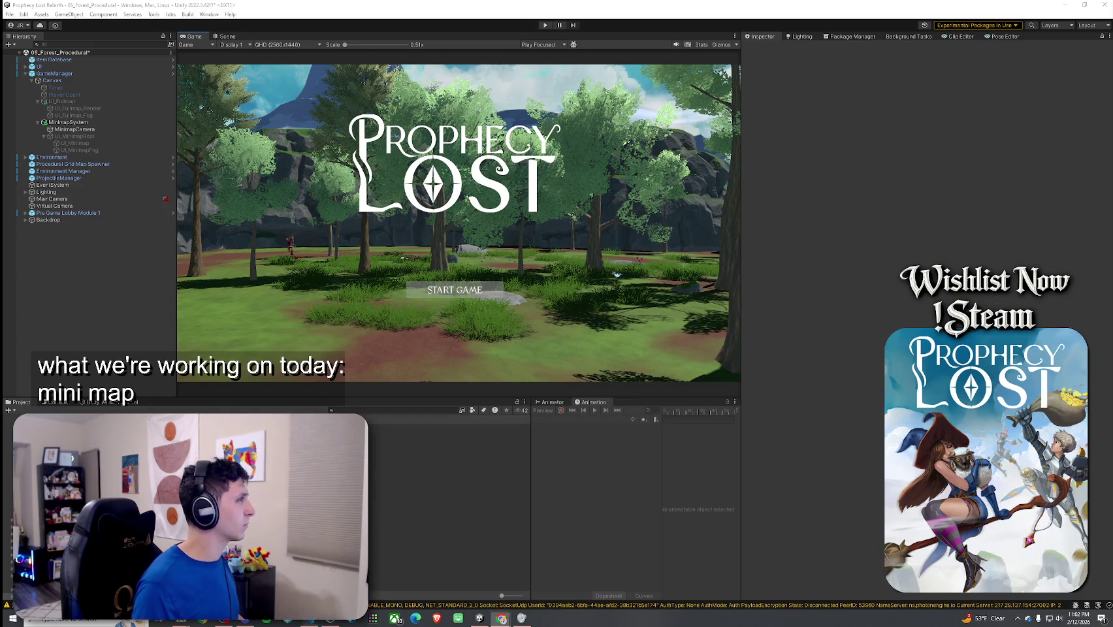
Click into the Game view so Unity recompiles the edited minimap scripts.
left_click(373, 119)
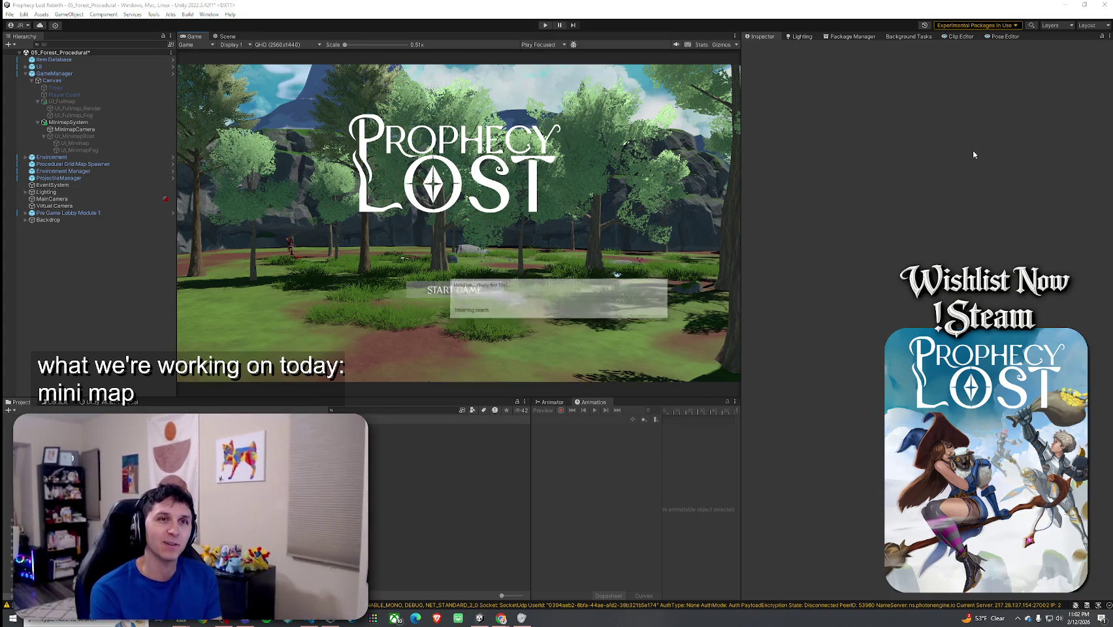
Save the 05_Forest_Procedural scene, review MinimapSystem's Inspector, and enter Play mode.
left_click(14, 15)
left_click(24, 56)
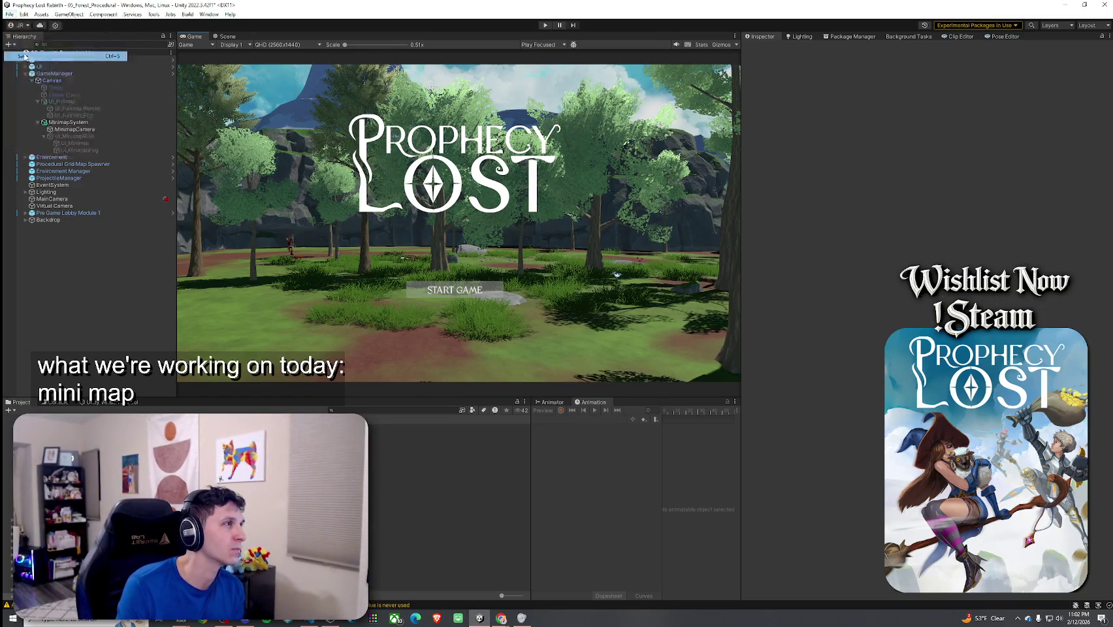
left_click(68, 122)
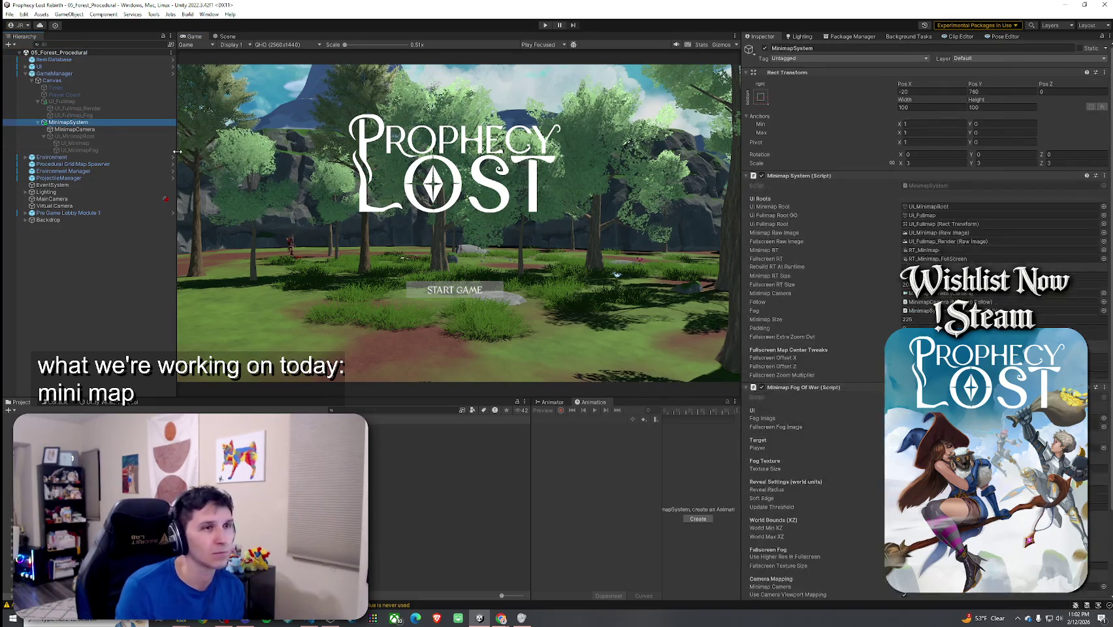
scroll(816, 274, "down", 3)
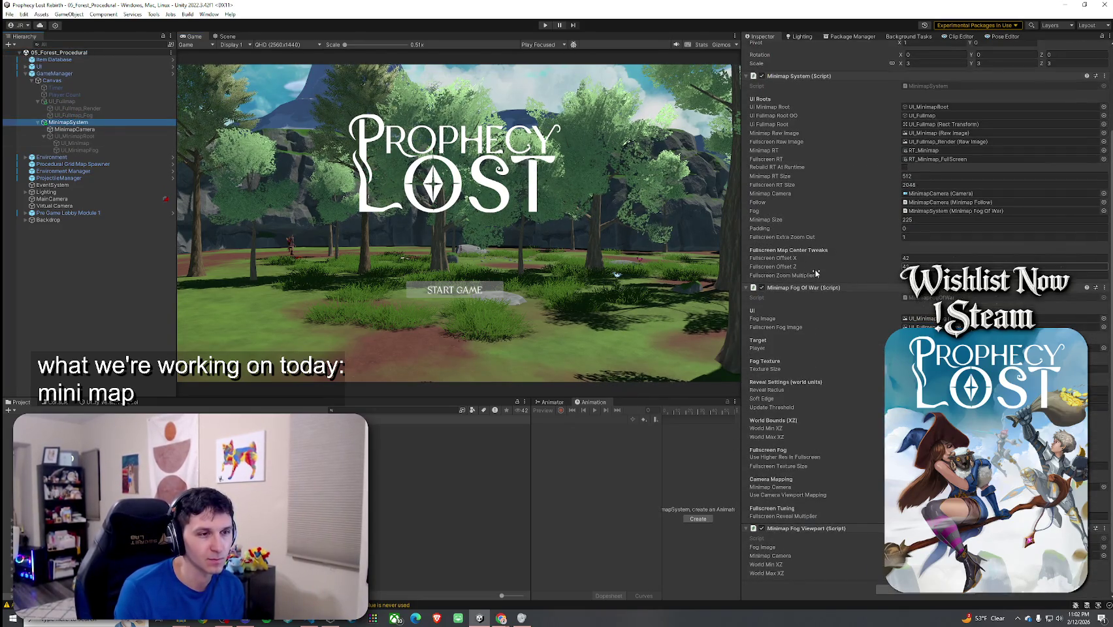
scroll(816, 273, "up", 3)
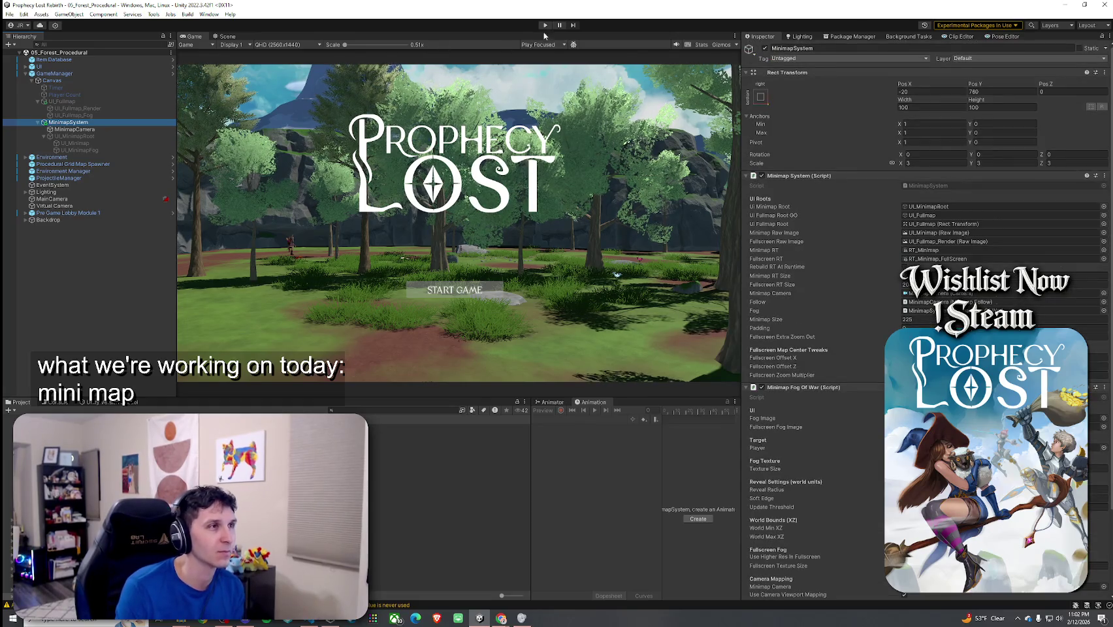
key("ctrl+p")
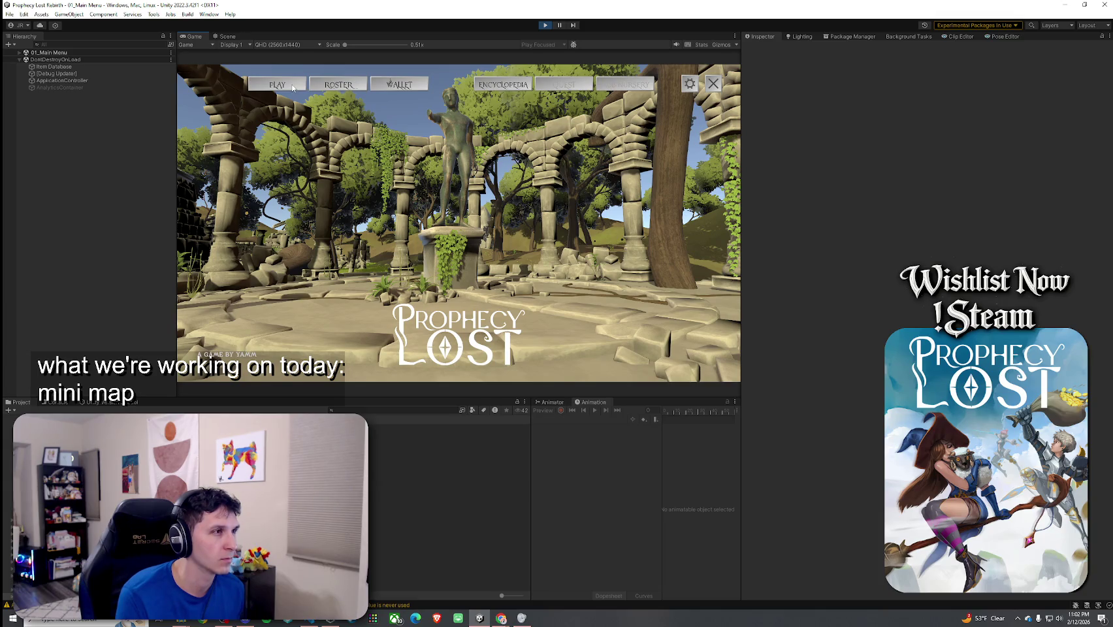
Start a forest match from the main menu's PLAY and START GAME options.
left_click(292, 87)
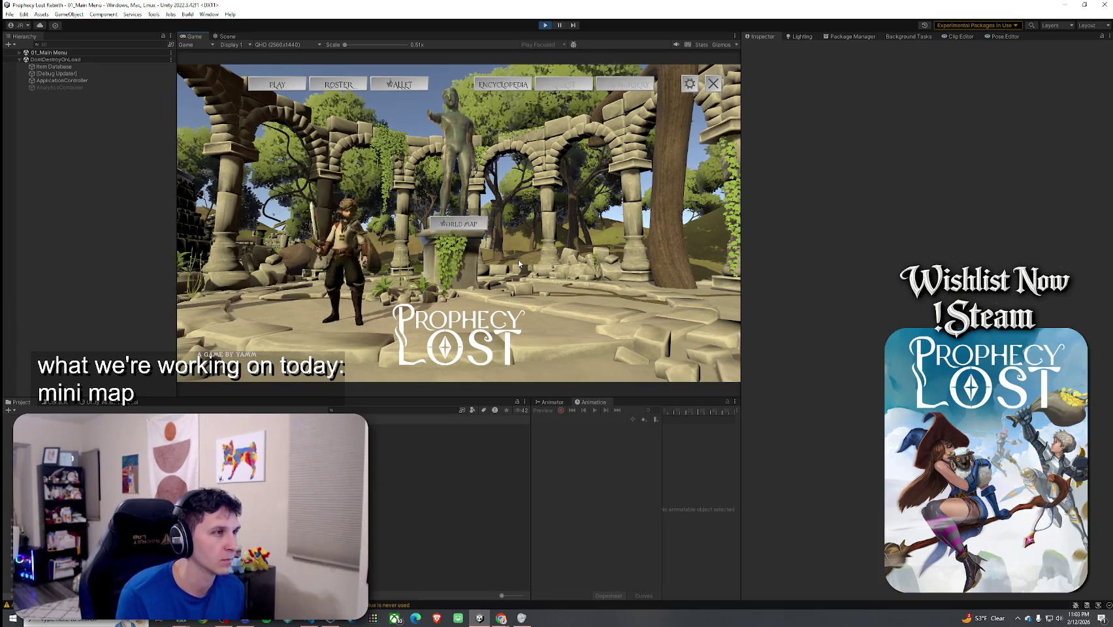
left_click(655, 330)
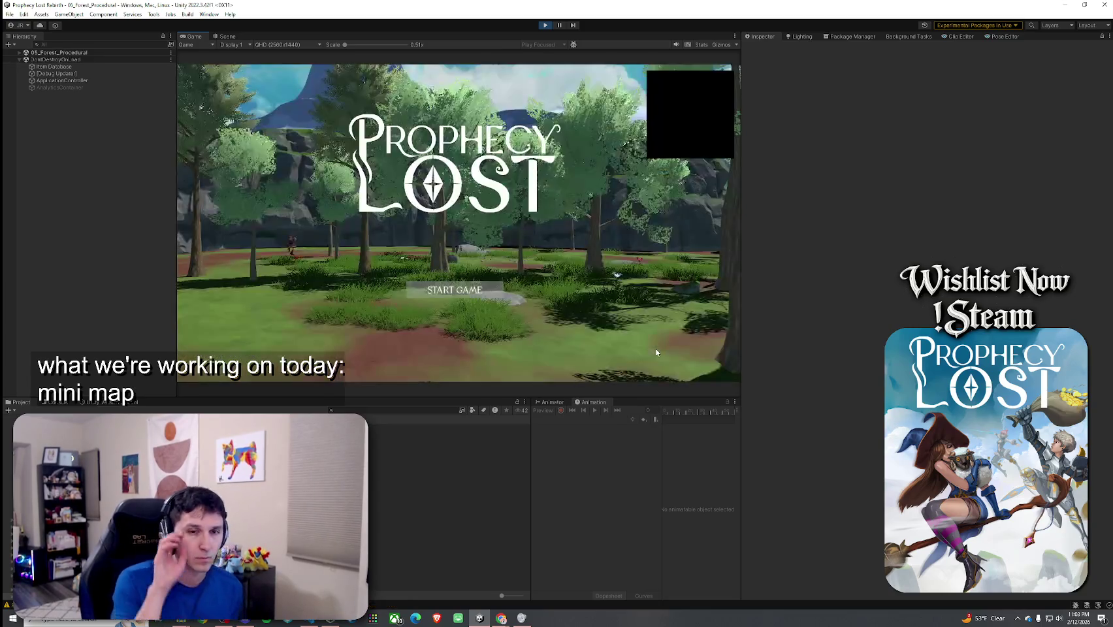
left_click(514, 292)
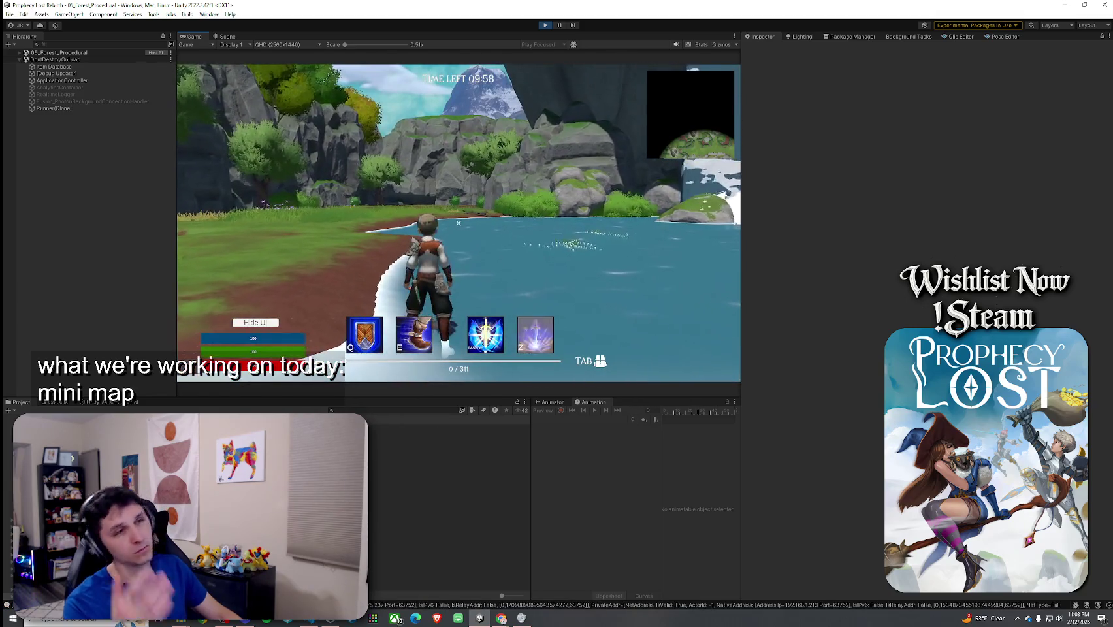
Run forward through the water and toggle the fullscreen map with Tab to view revealed areas.
key("w")
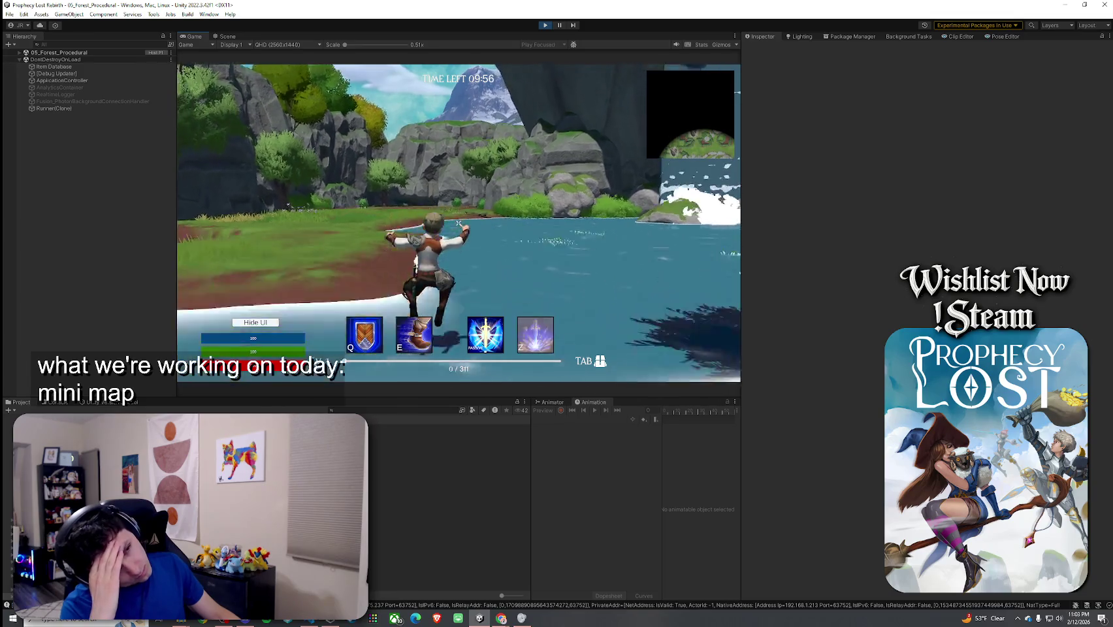
key("w")
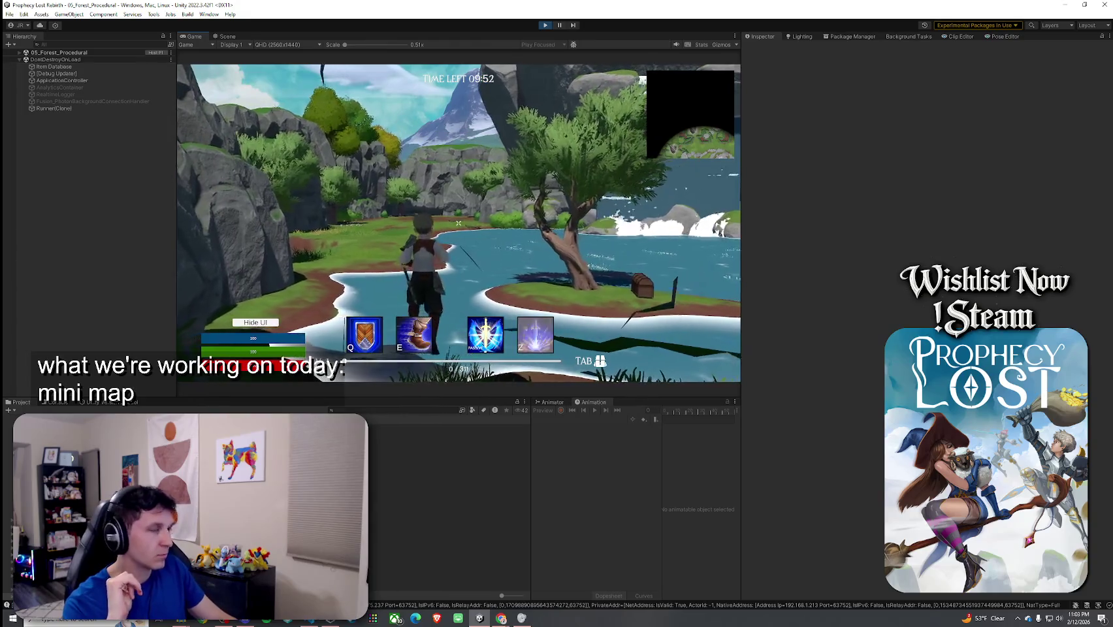
key("Tab")
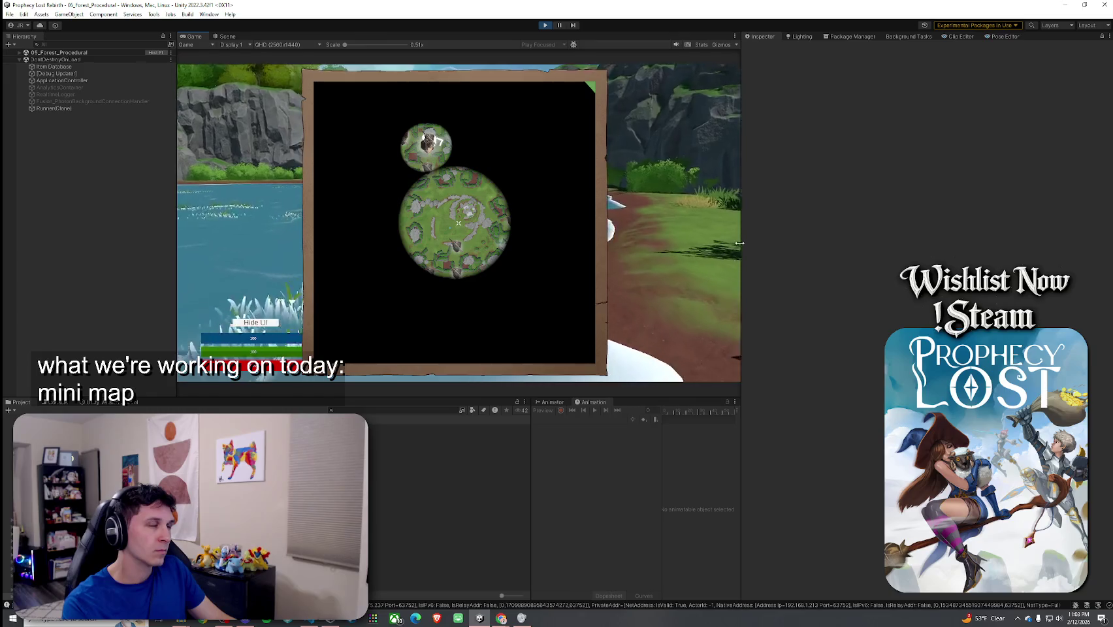
key("Tab")
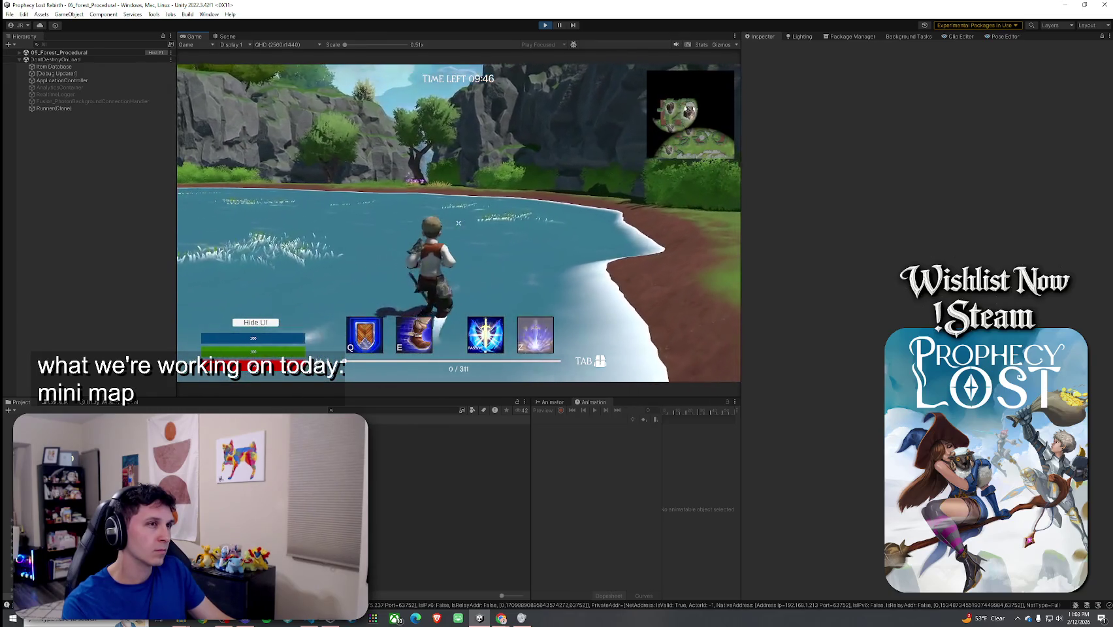
key("Tab")
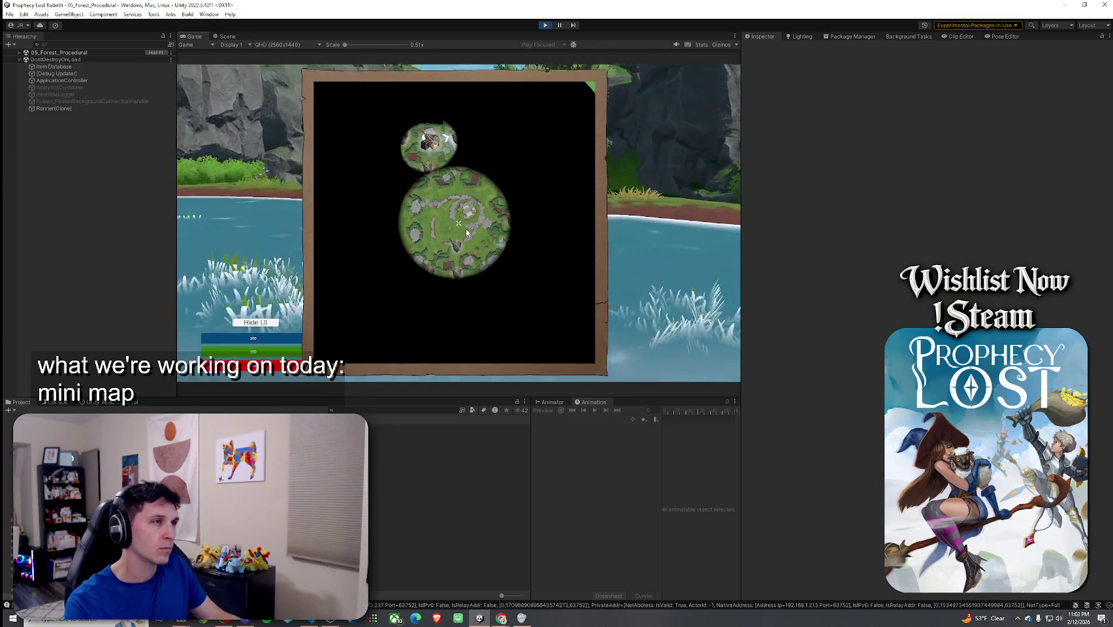
Expand the forest scene's Hierarchy down through UI and select UIGameMenu.
key("super")
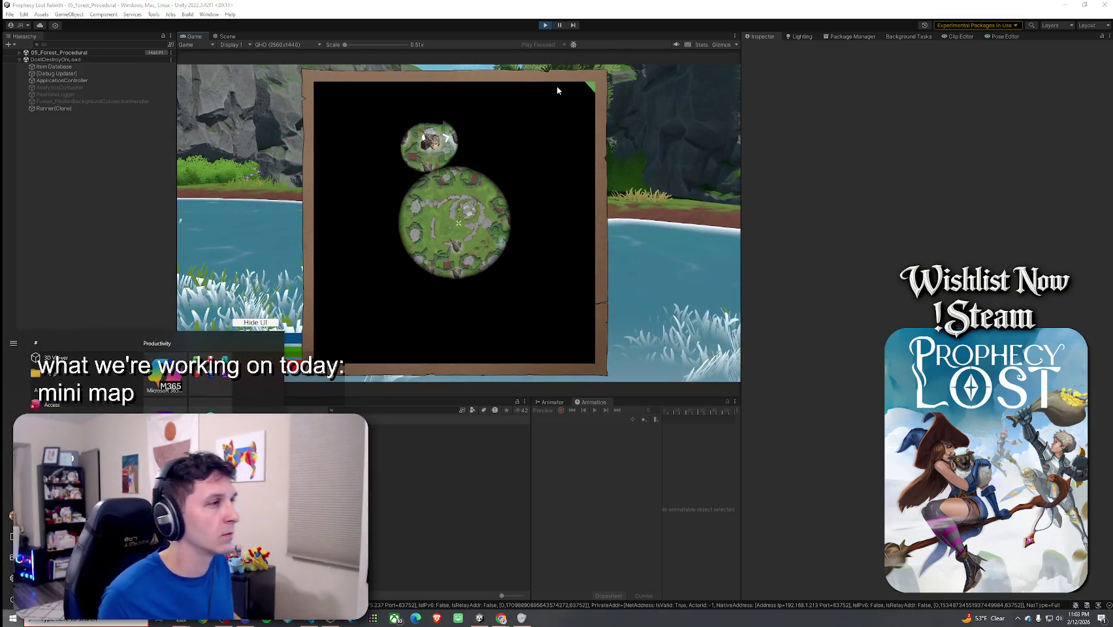
left_click(19, 52)
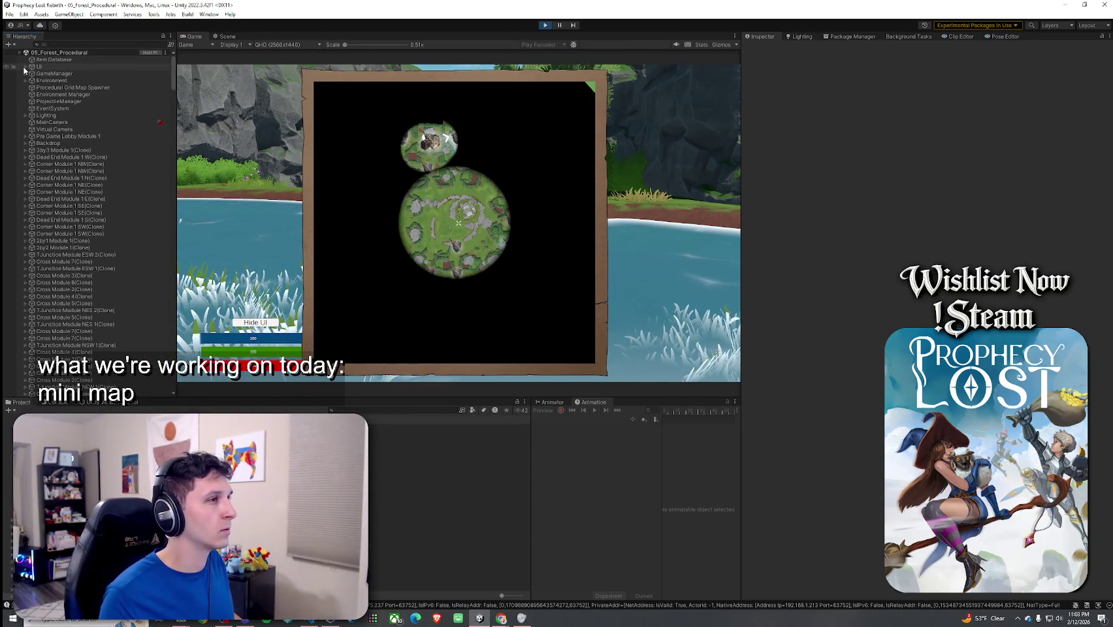
left_click(25, 67)
left_click(32, 74)
Expand the Hierarchy through GameManager's Canvas and UI_Fullmap to select UI_Fullmap_Fog.
left_click(32, 73)
left_click(25, 94)
left_click(31, 101)
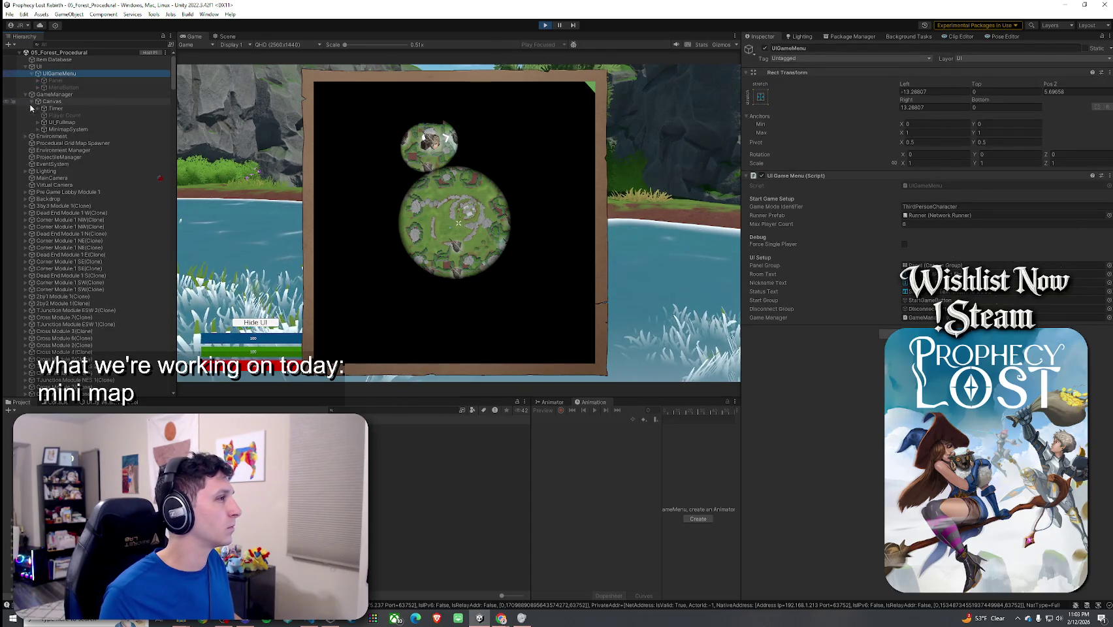
left_click(37, 123)
left_click(70, 143)
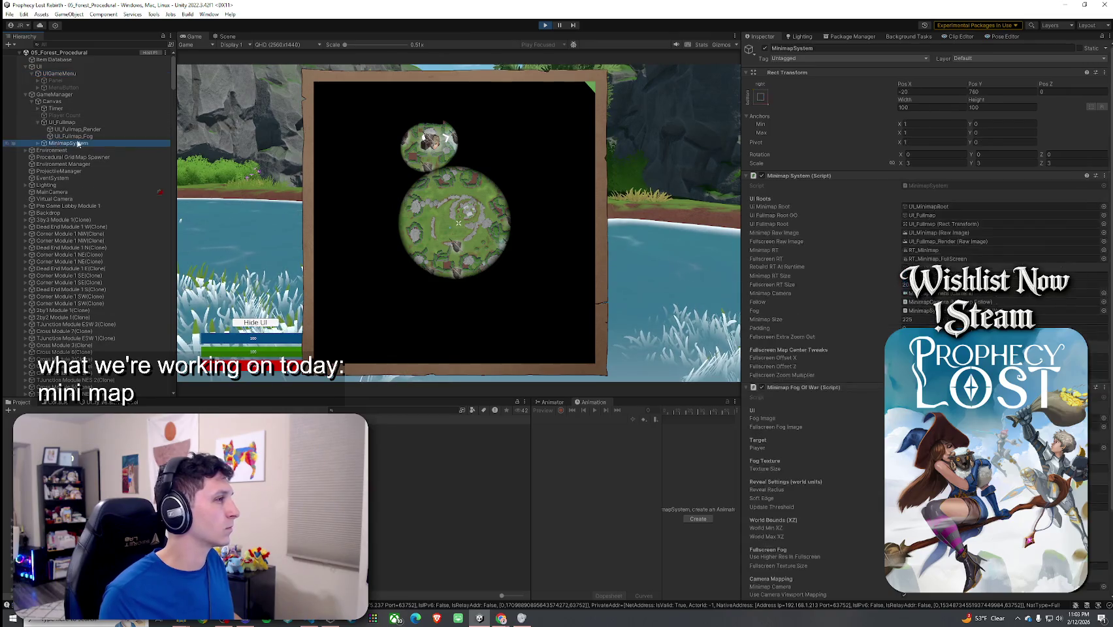
left_click(115, 137)
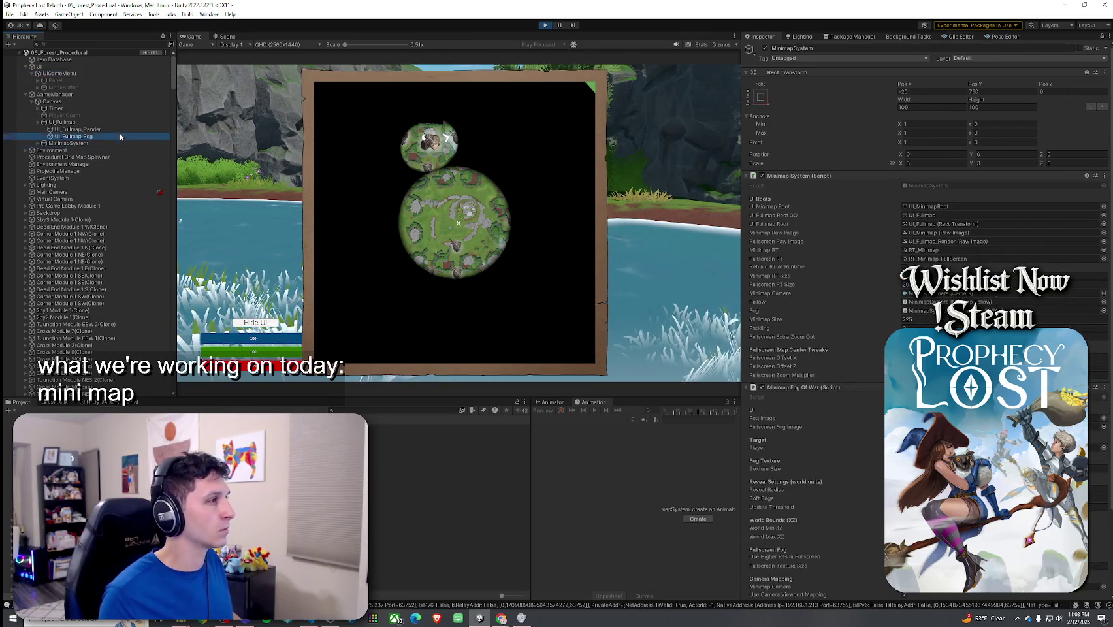
Toggle the fog overlay on and off, try shifting it sideways, then undo to restore Pos X 0.
left_click(766, 52)
left_click(766, 52)
left_click(765, 53)
left_click(766, 52)
left_click(766, 52)
left_click(766, 52)
left_click_drag(906, 84, 928, 84)
mouse_move(38, 101)
left_mouse_down()
mouse_move(678, 166)
mouse_move(201, 250)
mouse_move(577, 288)
mouse_move(66, 246)
left_mouse_up()
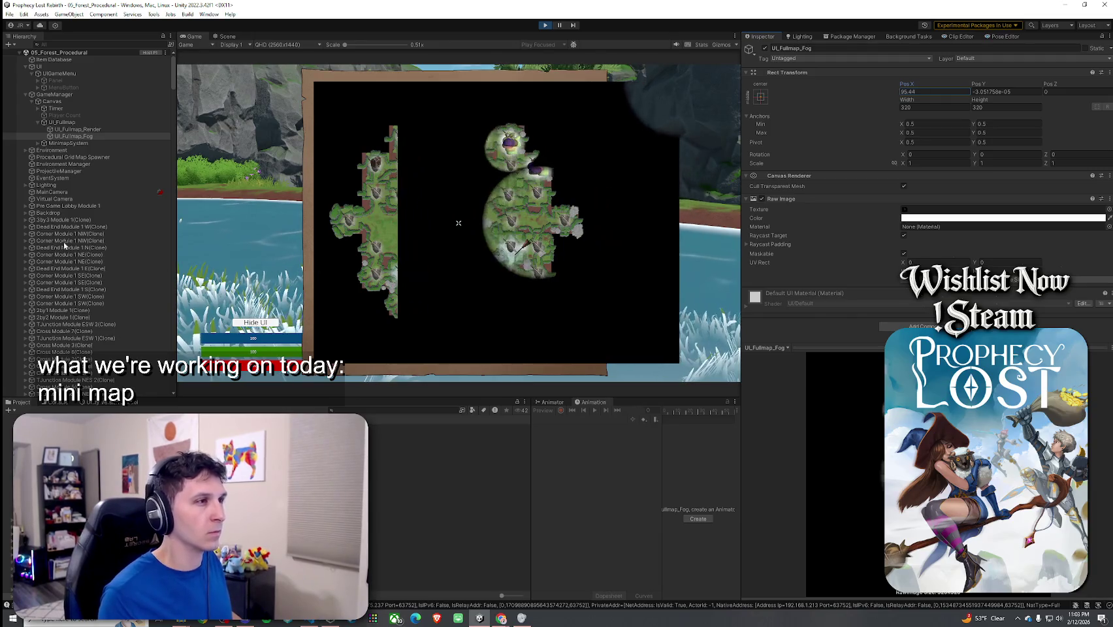
key("ctrl+z")
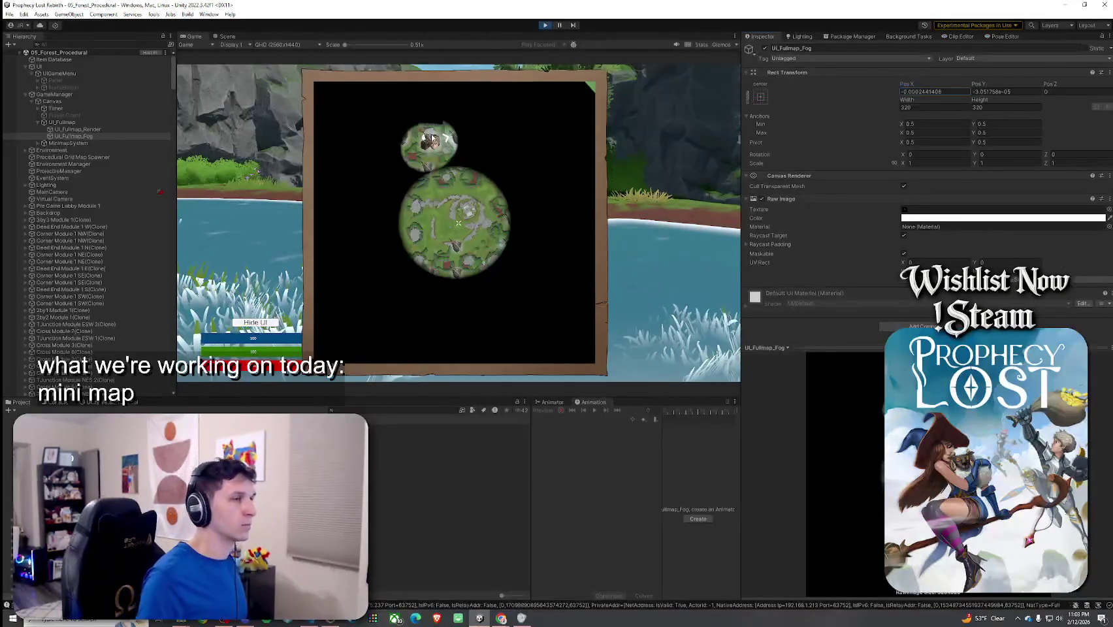
Close the fullscreen map and inventory panel, then snip the corner minimap area.
key("m")
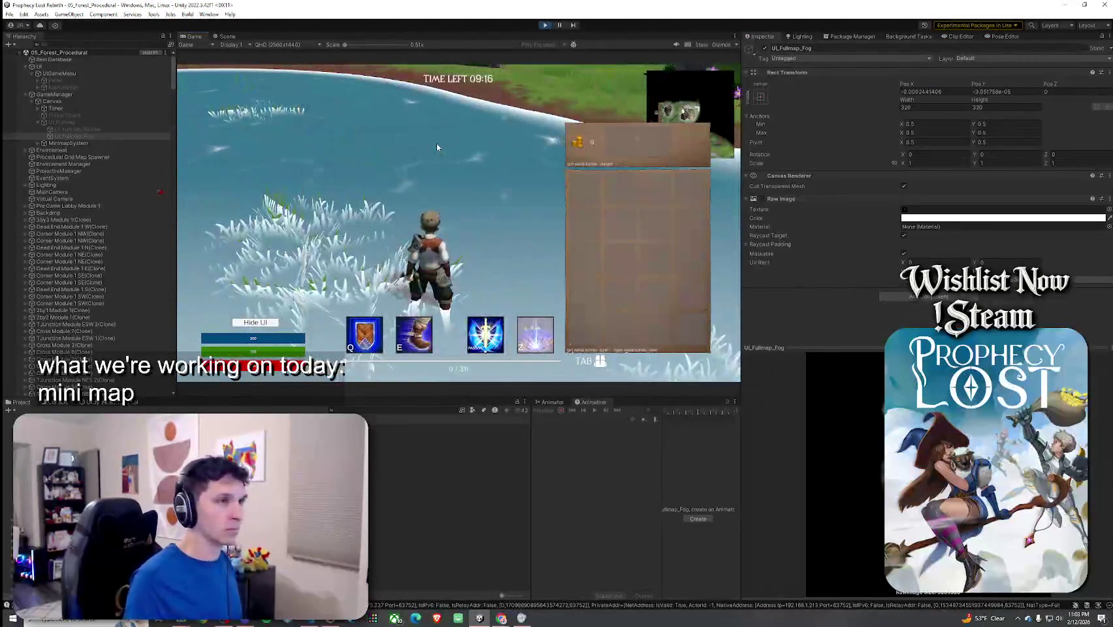
key("Tab")
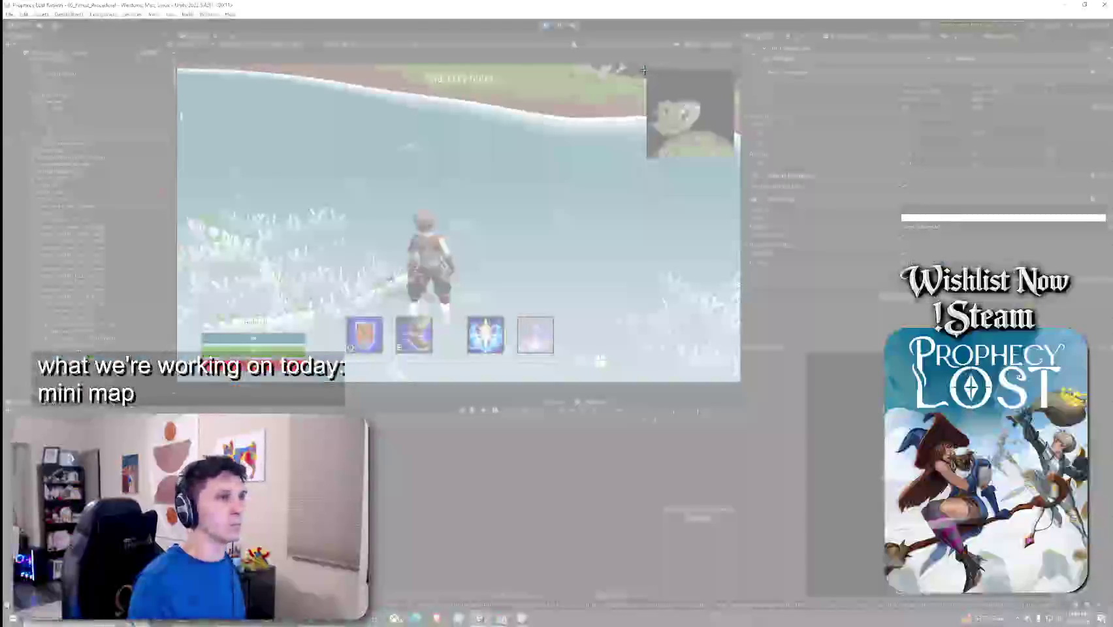
left_click_drag(643, 69, 745, 169)
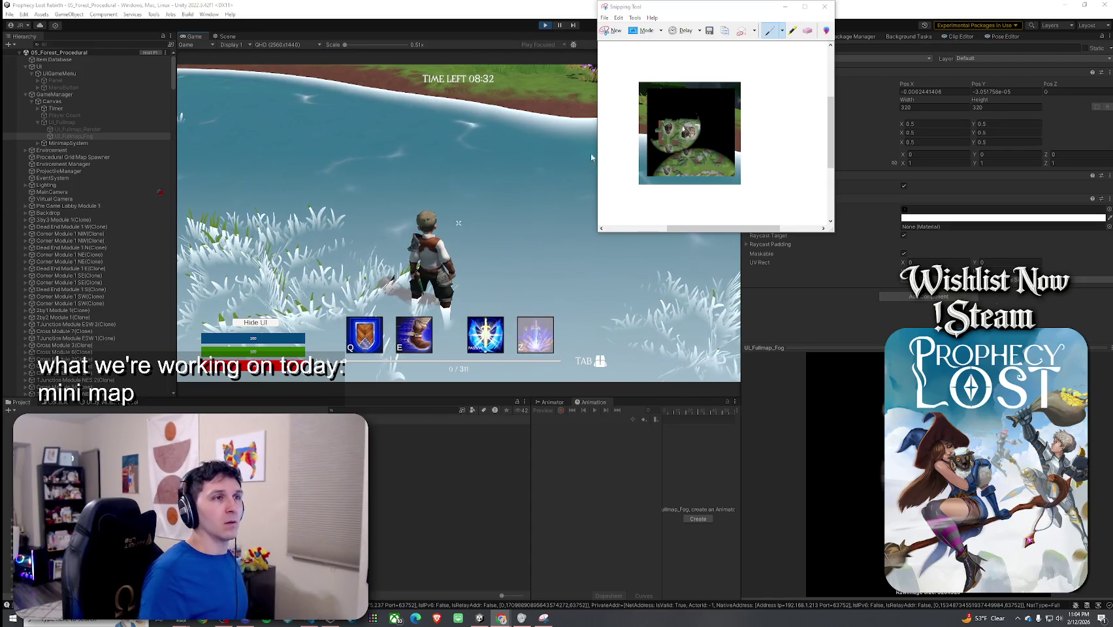
Close the minimap snip and discard it without saving.
left_click(830, 7)
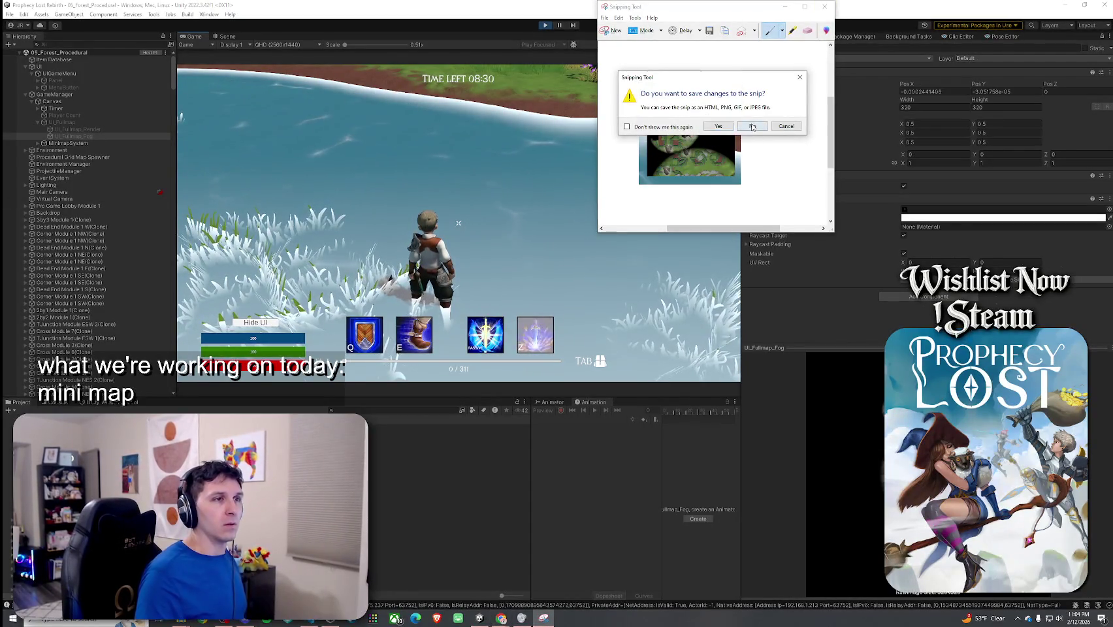
left_click(719, 127)
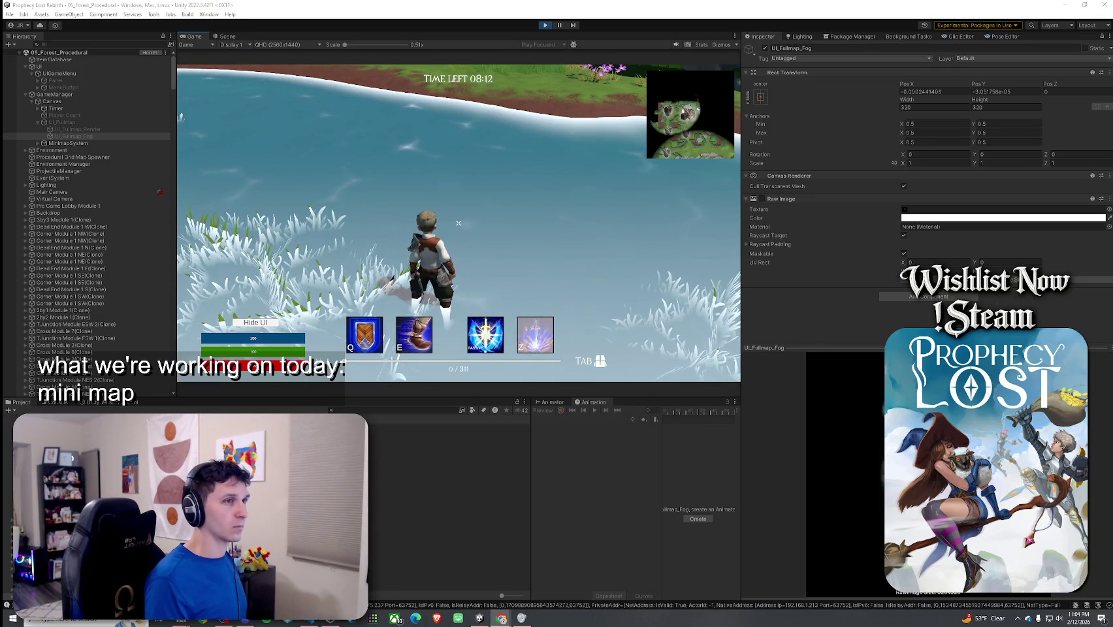
Stop Play mode, dismiss the modified-scenes prompt, and start a new forest match from PLAY.
left_click(546, 27)
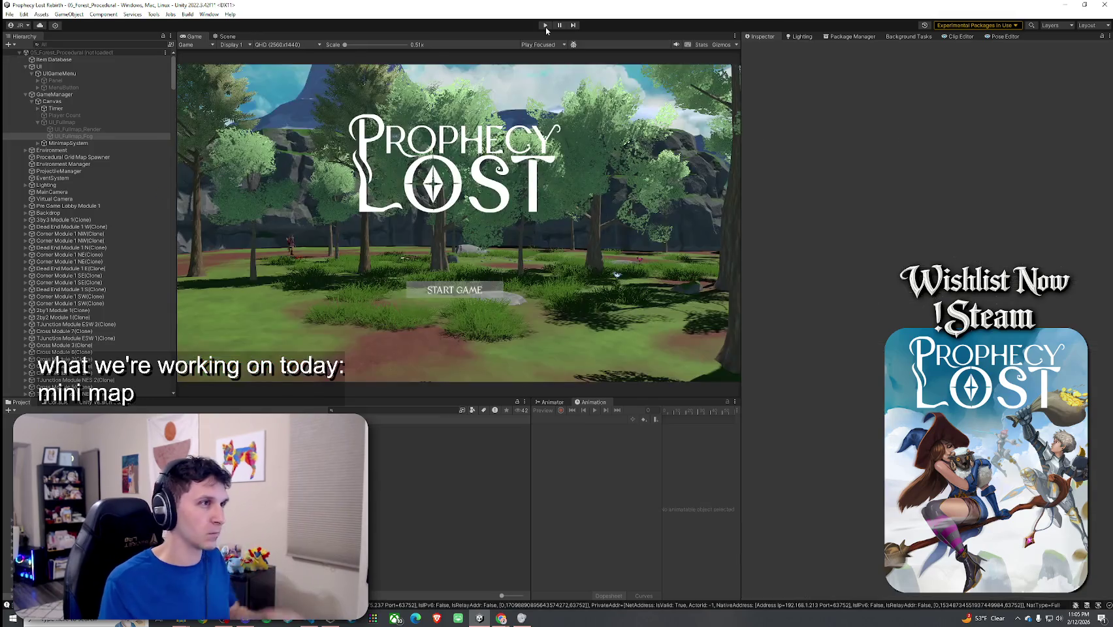
left_click(549, 326)
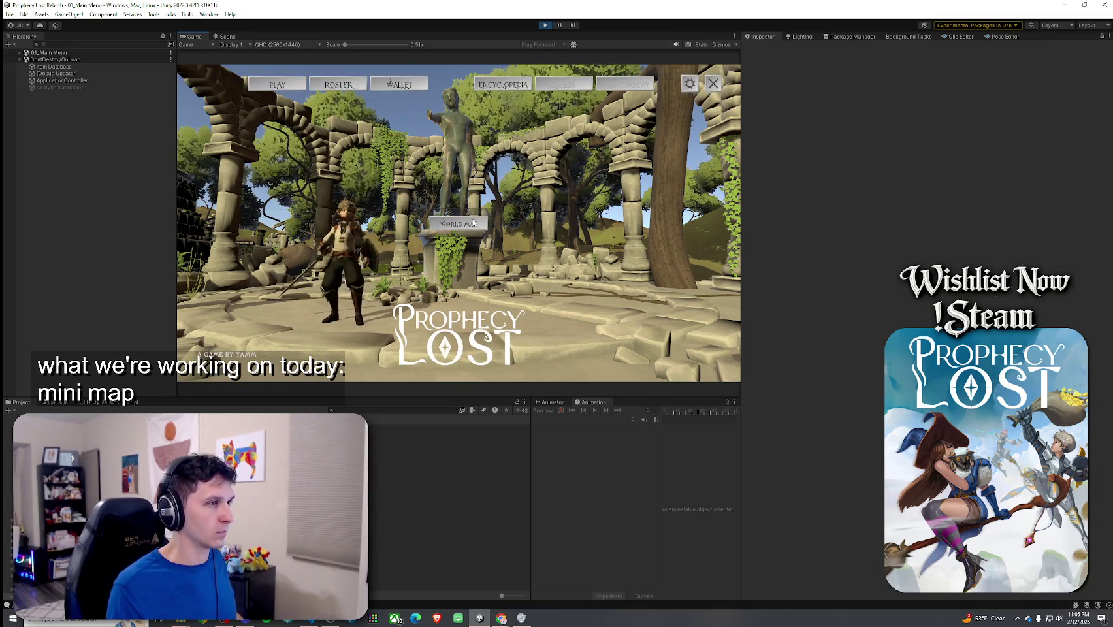
left_click(275, 87)
left_click(546, 256)
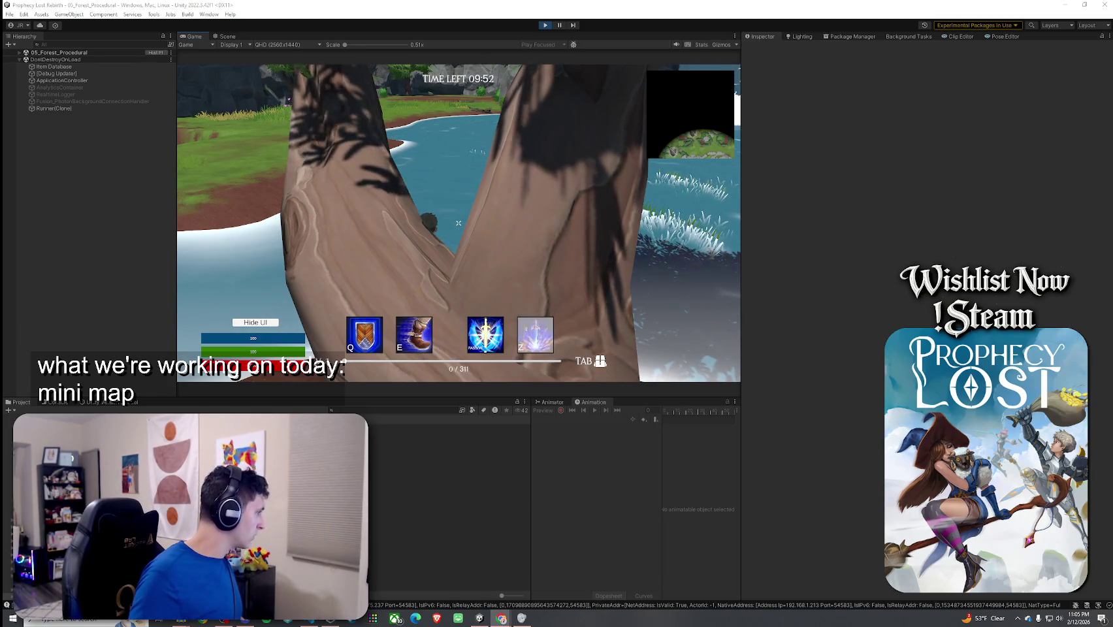
Snip the top-right corner minimap of the Game view with Snipping Tool.
key("super+shift+s")
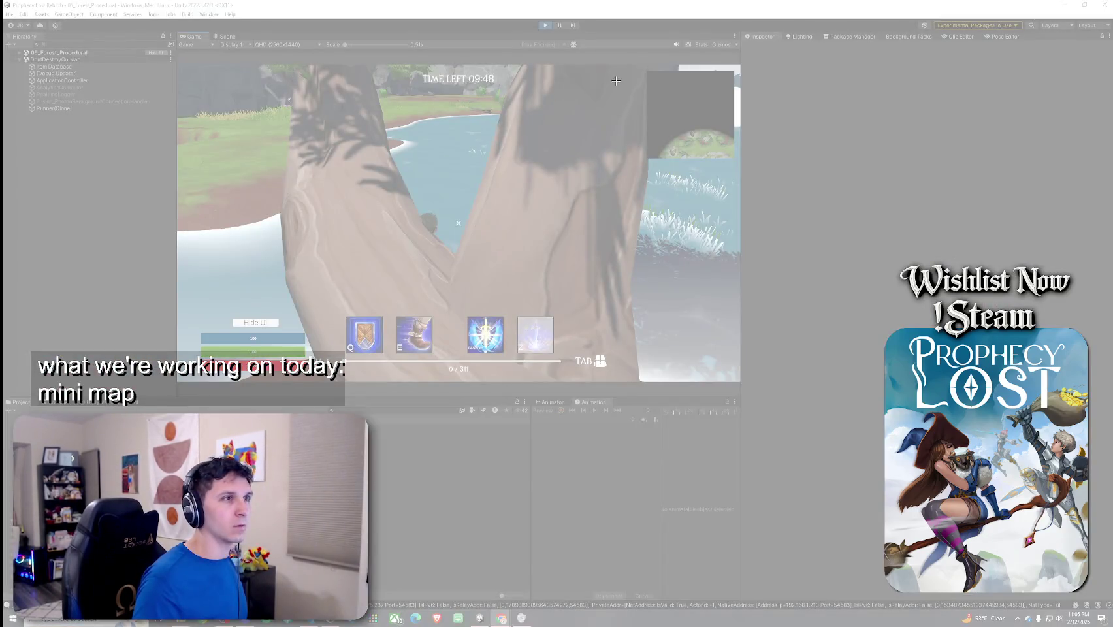
mouse_move(633, 65)
left_mouse_down()
mouse_move(770, 194)
mouse_move(742, 181)
left_mouse_up()
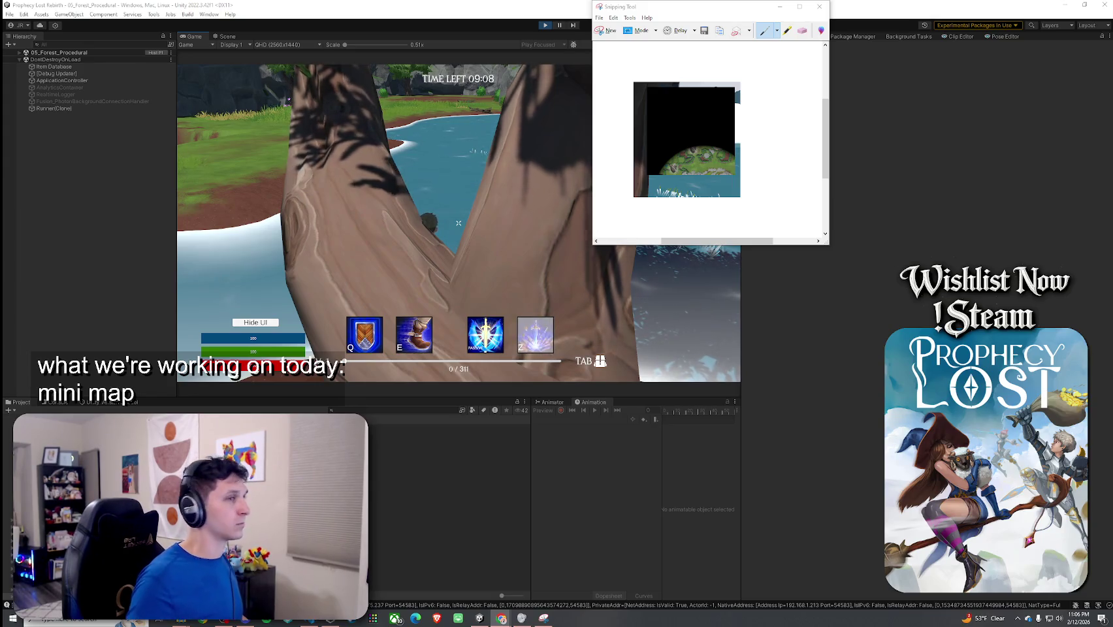
Discard the minimap snip without saving and exit Unity's Play mode.
key("ctrl+n")
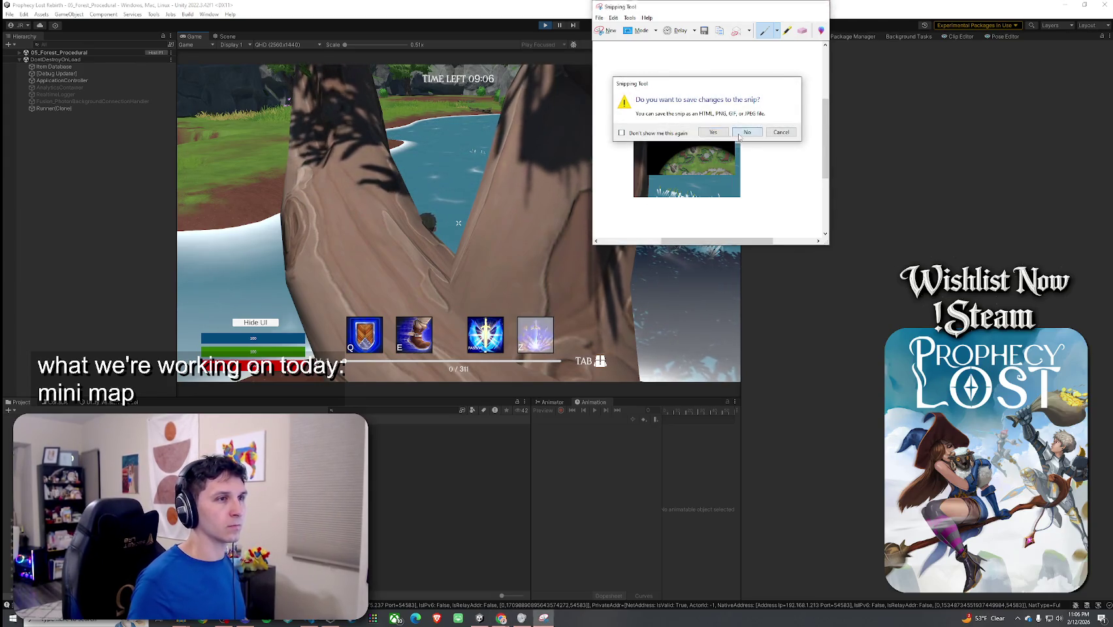
left_click(747, 133)
key("ctrl+p")
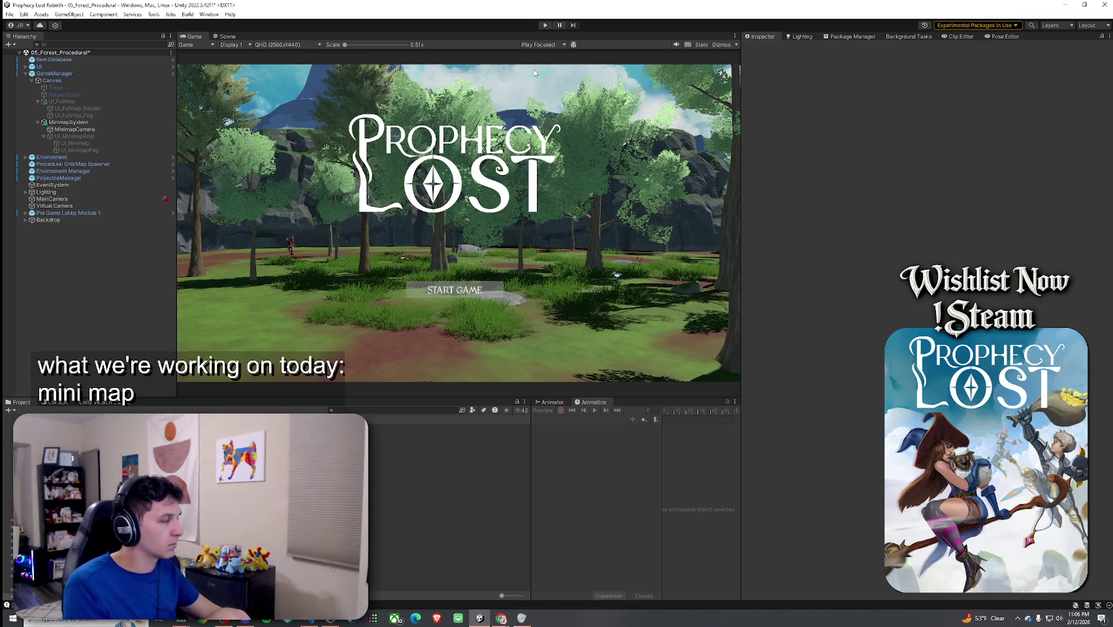
Save the modified forest scene via File > Save.
left_click(10, 14)
left_click(26, 52)
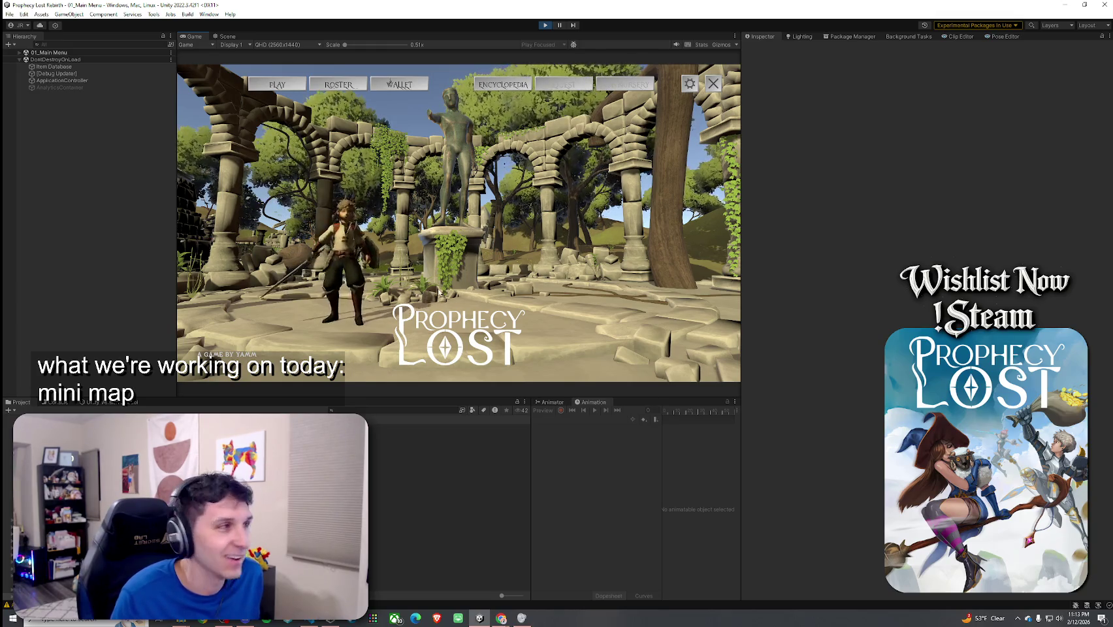
Open the destination map and find a match to load 05_Forest_Procedural.
left_click(457, 219)
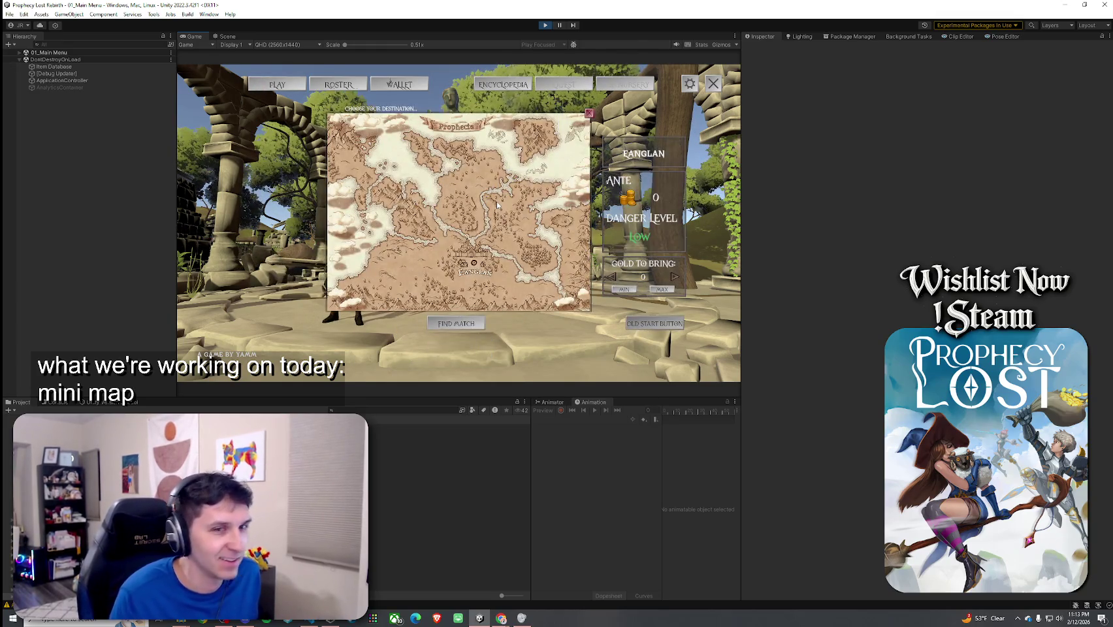
left_click(498, 205)
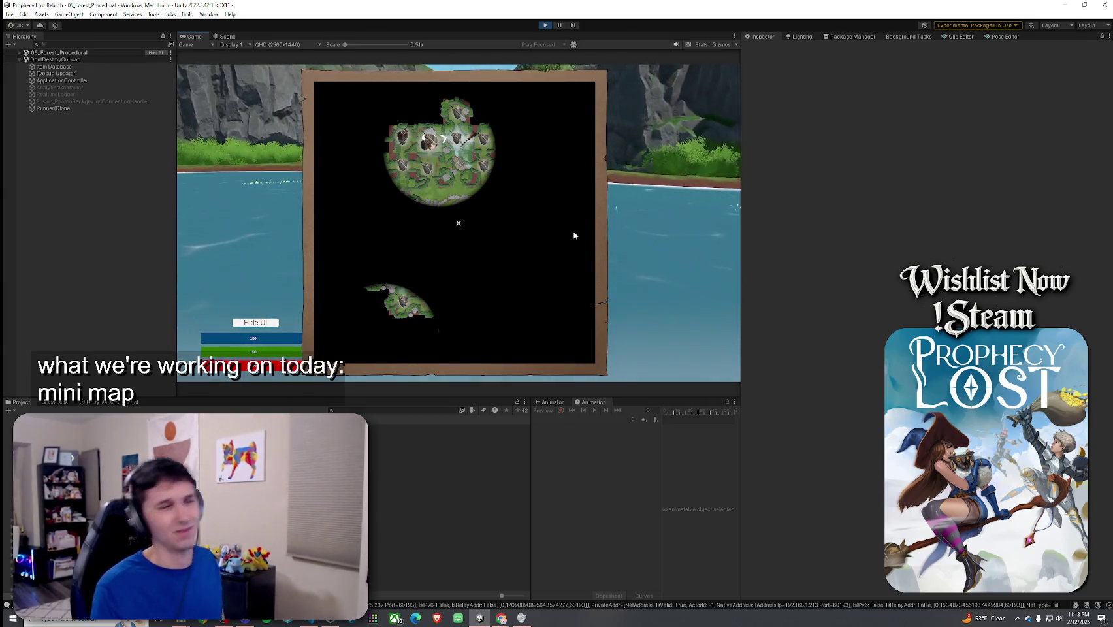
Toggle the fullscreen map with M while running, then select 05_Forest_Procedural in the Hierarchy.
key("m")
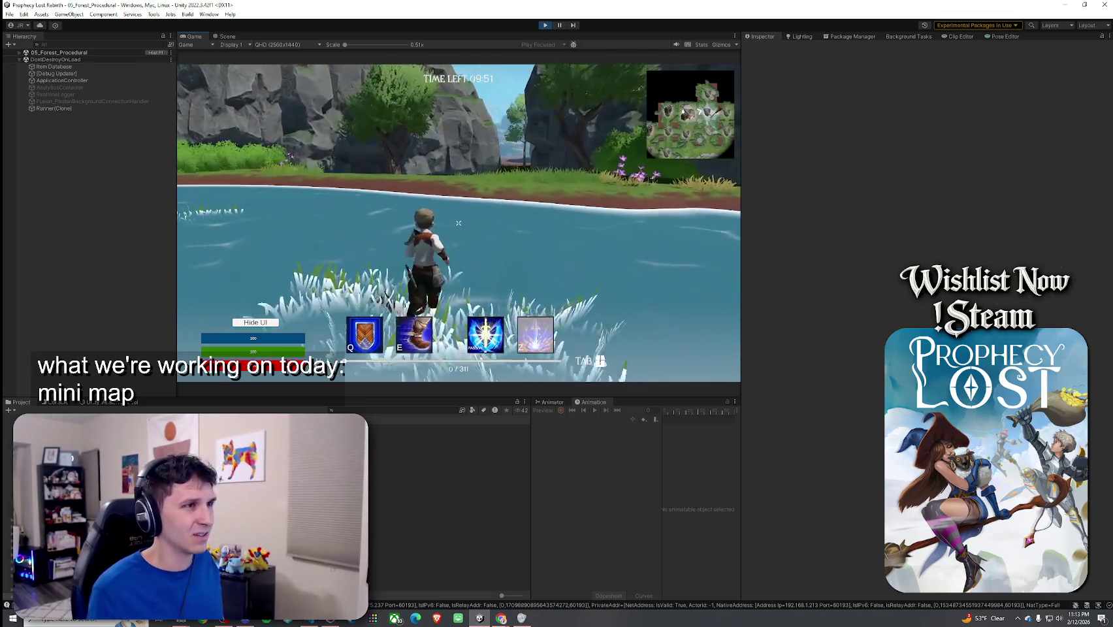
key("w")
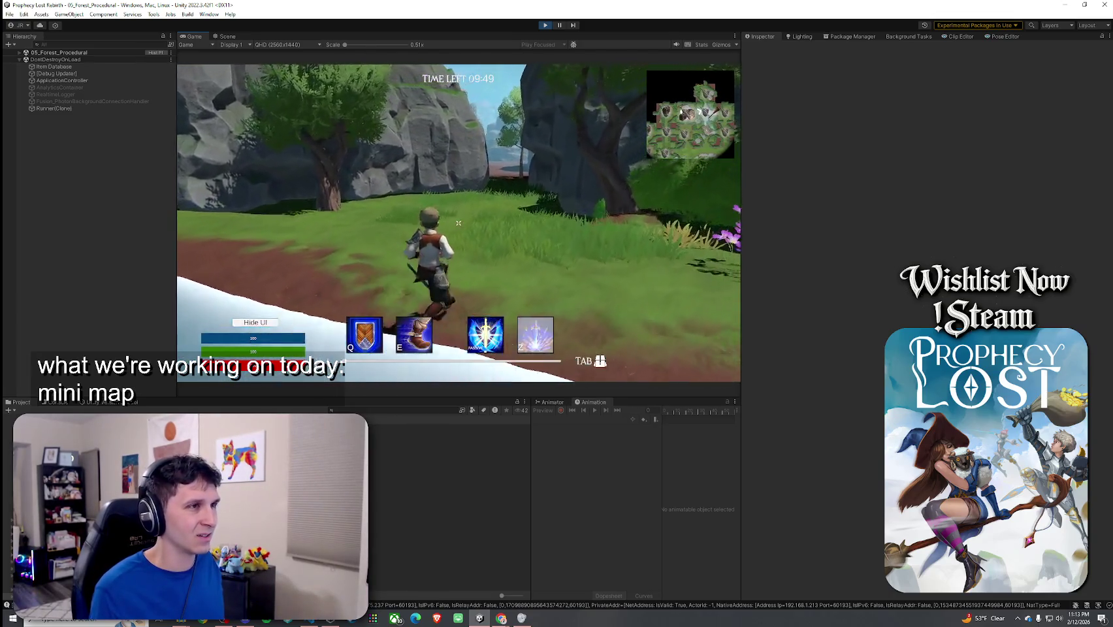
key("m")
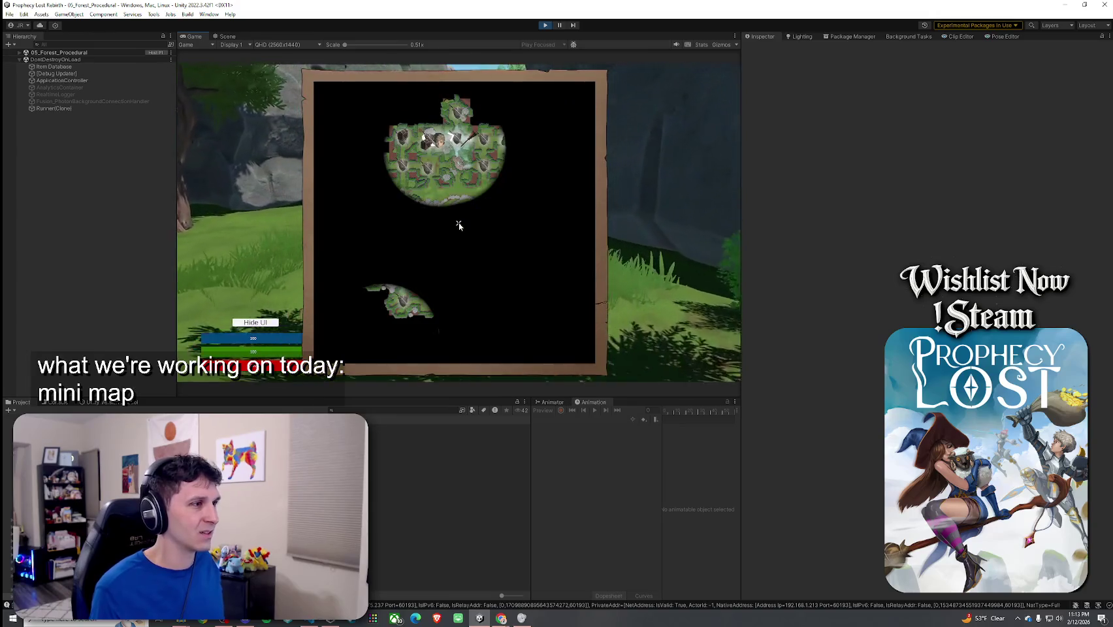
key("w")
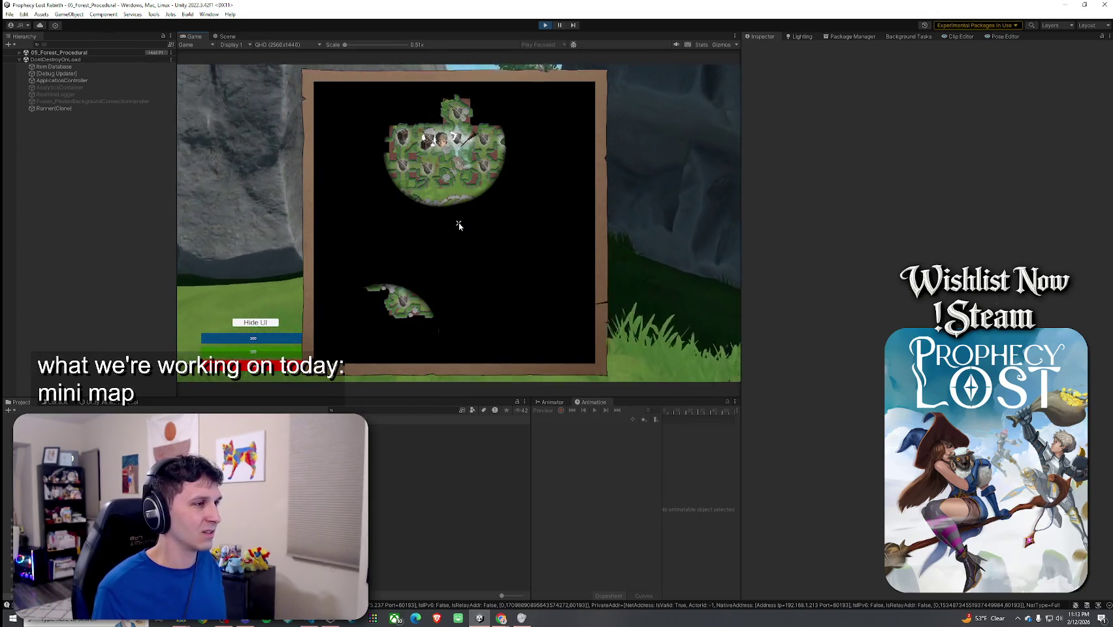
key("w")
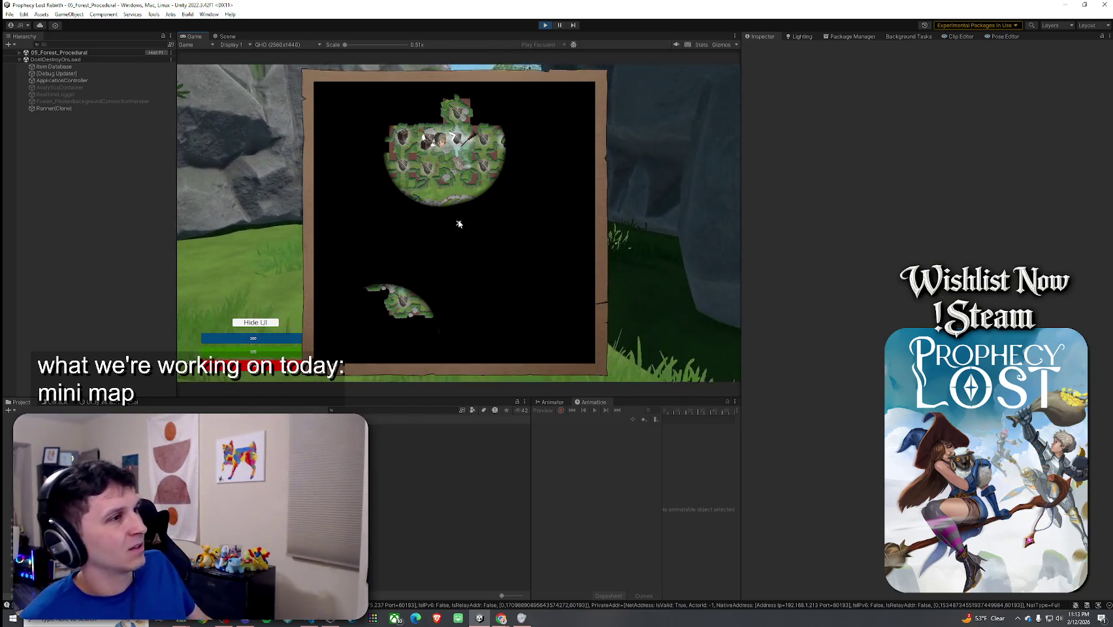
key("m")
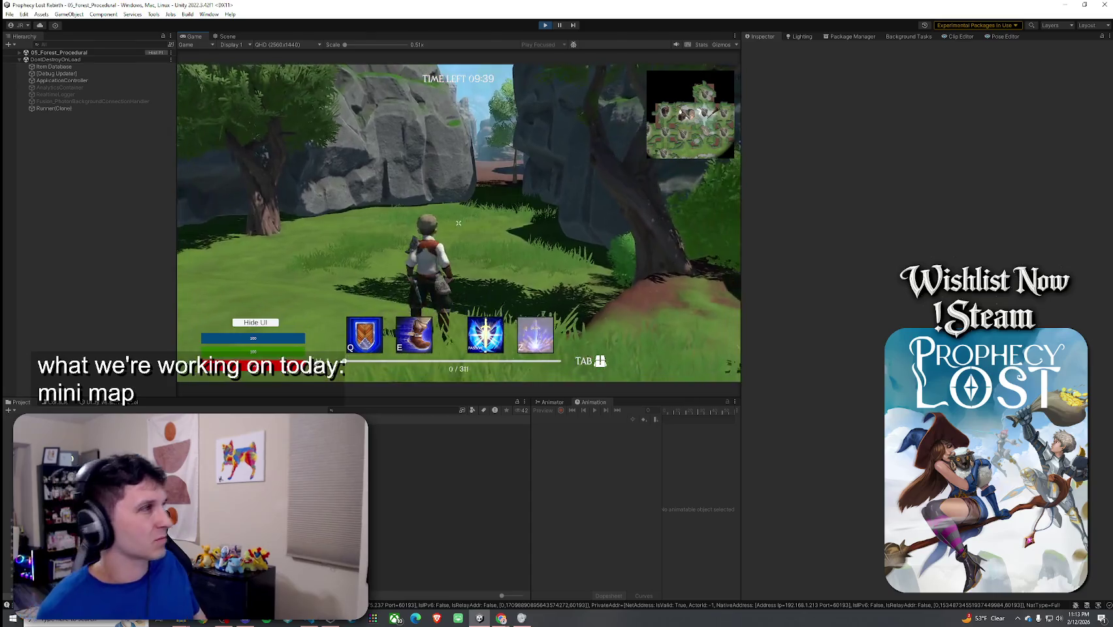
left_click(23, 53)
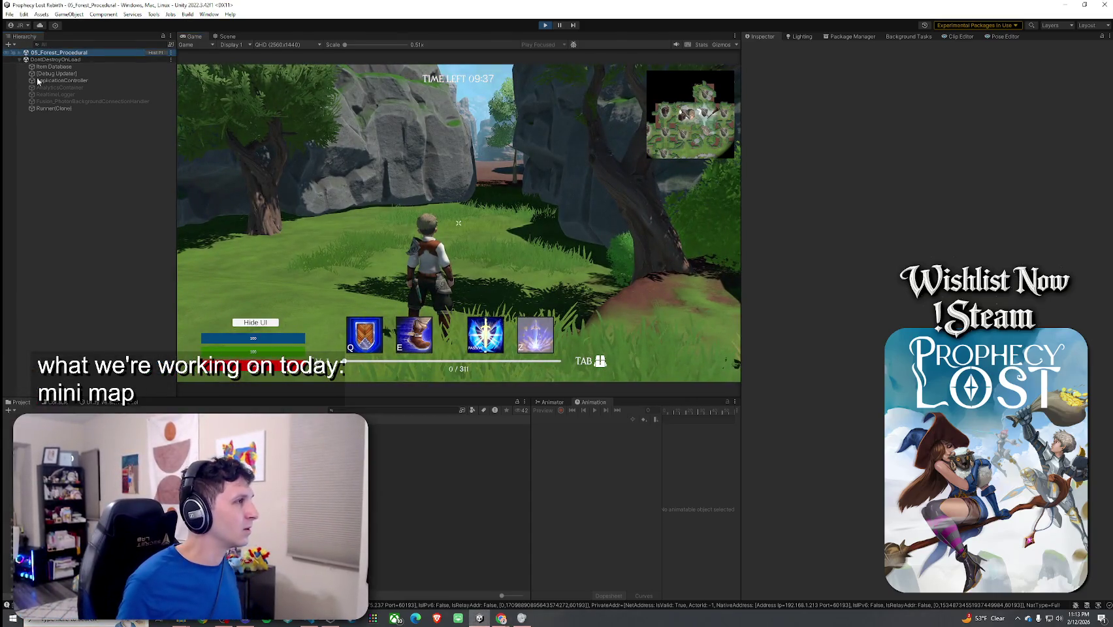
Expand 05_Forest_Procedural down through GameManager > Canvas to MinimapSystem in the Hierarchy.
key("Right")
left_click(25, 66)
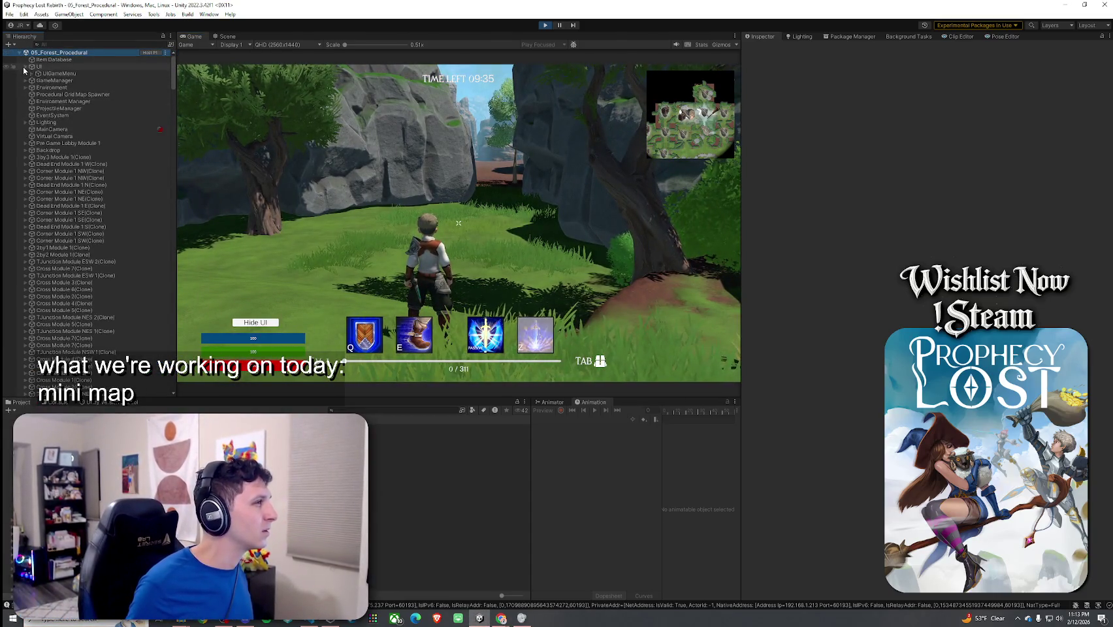
left_click(31, 74)
left_click(26, 95)
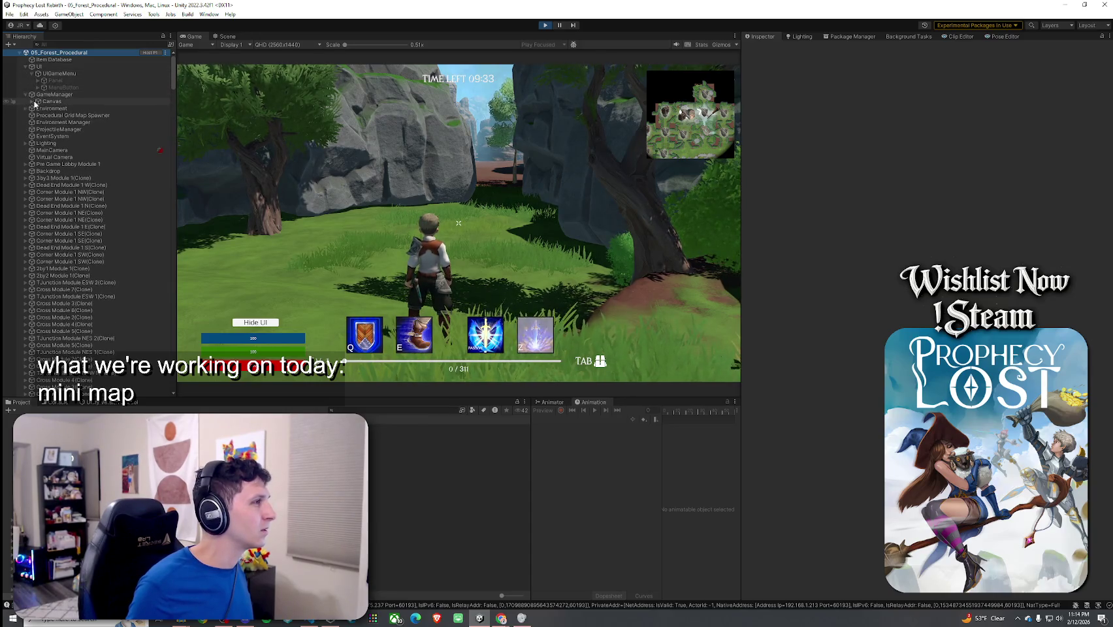
left_click(32, 101)
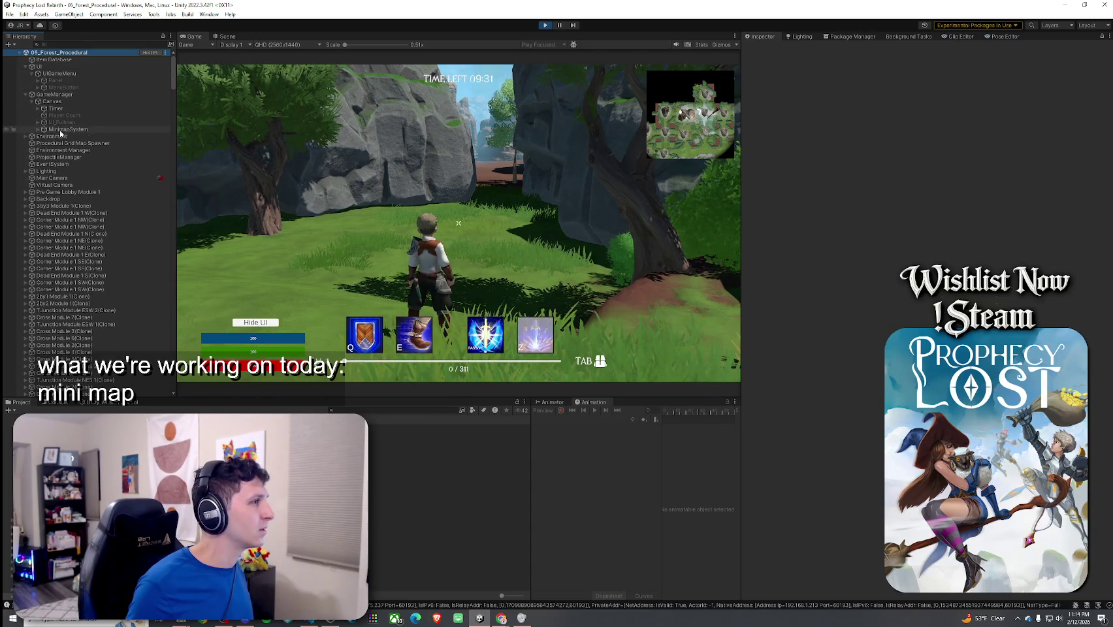
left_click(43, 129)
left_click(38, 130)
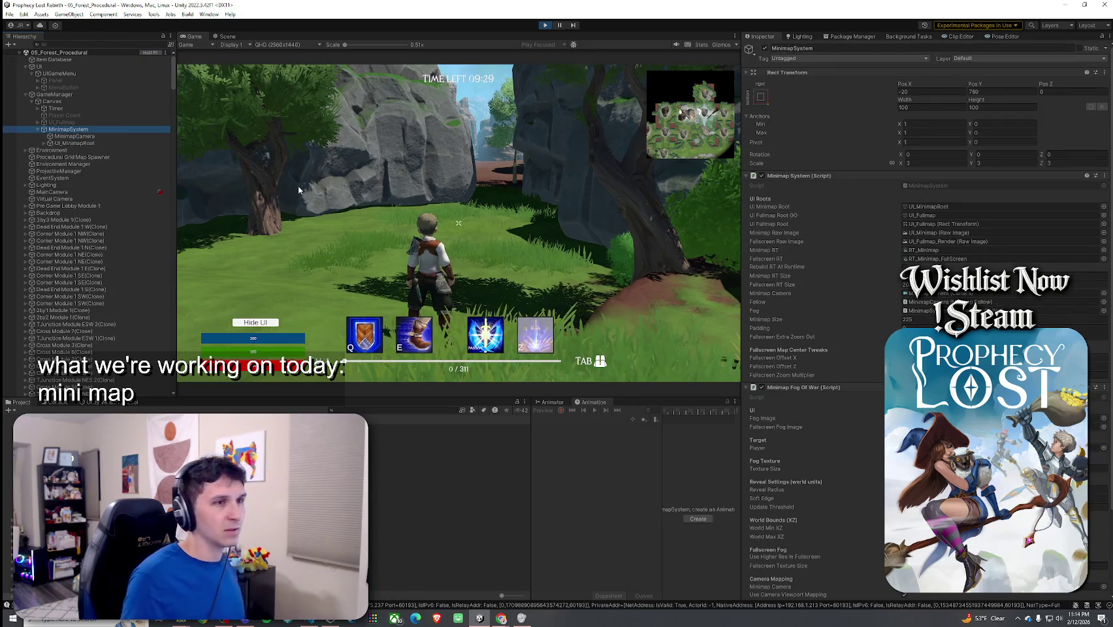
scroll(795, 346, "down", 3)
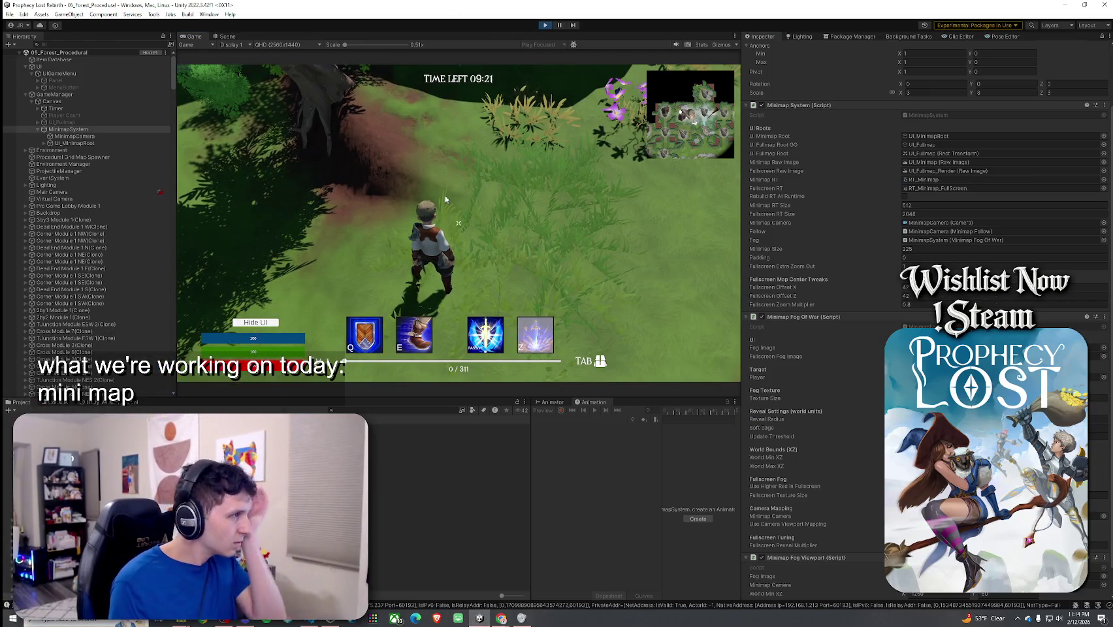
Exit Play mode, show MinimapSystem in the Inspector, then replay and save the scene.
key("ctrl+p")
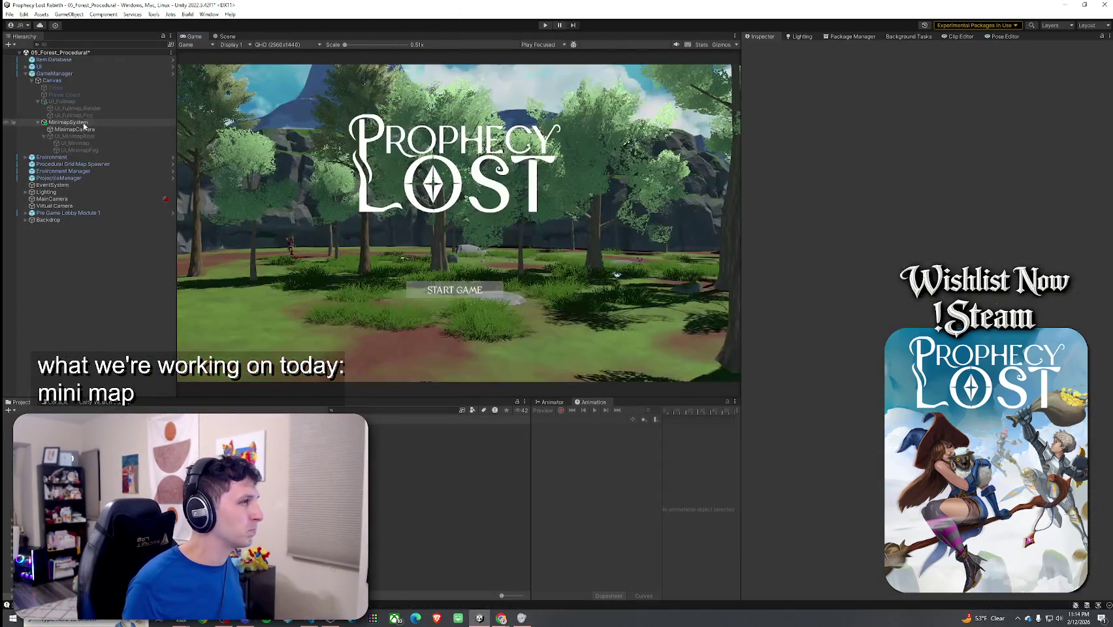
left_click(73, 122)
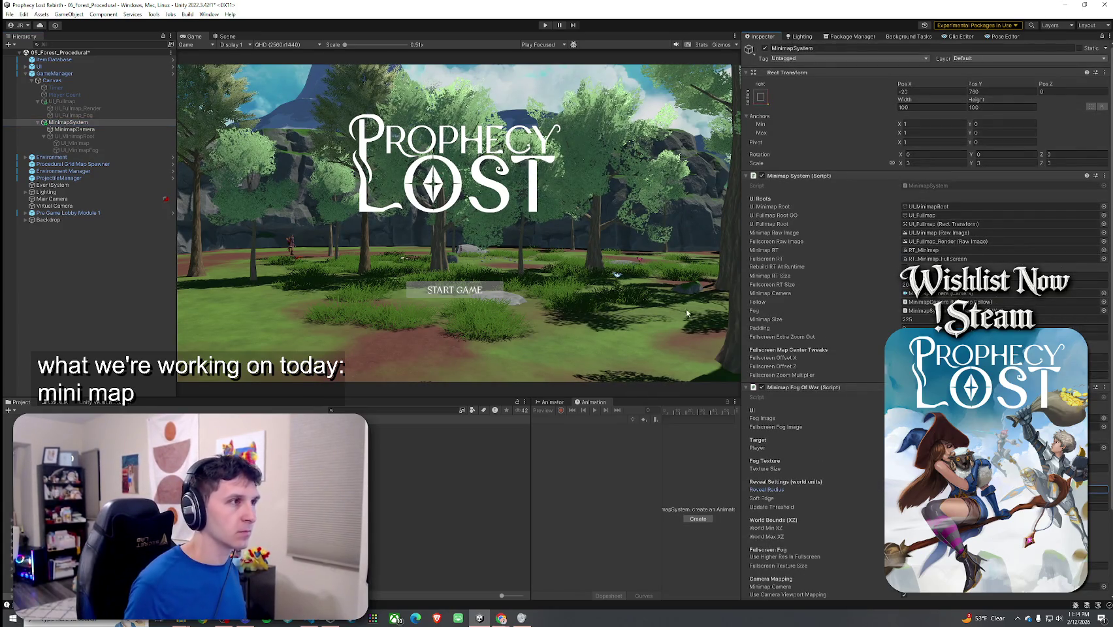
key("ctrl+p")
left_click(549, 328)
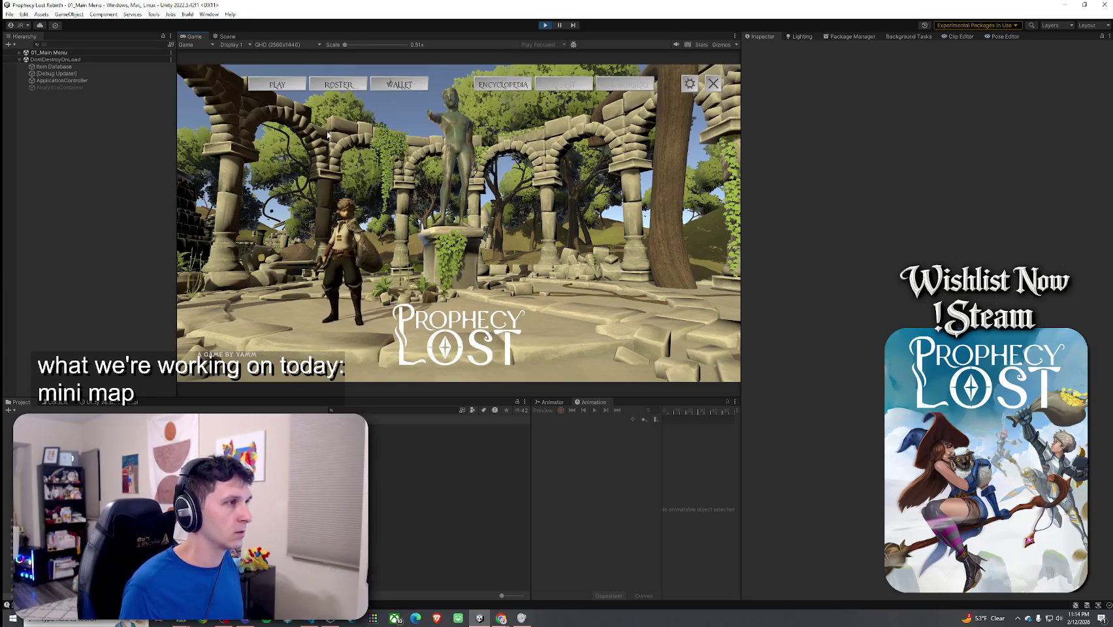
Start a forest match, toggle the fullscreen map with M while running, then stop playing.
left_click(283, 85)
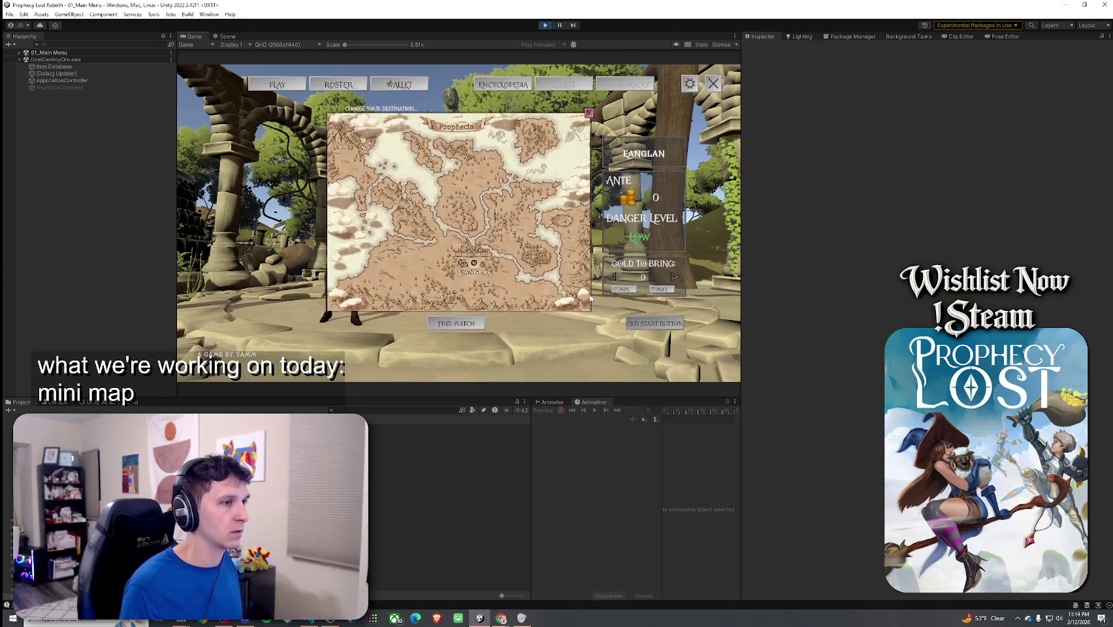
left_click(501, 236)
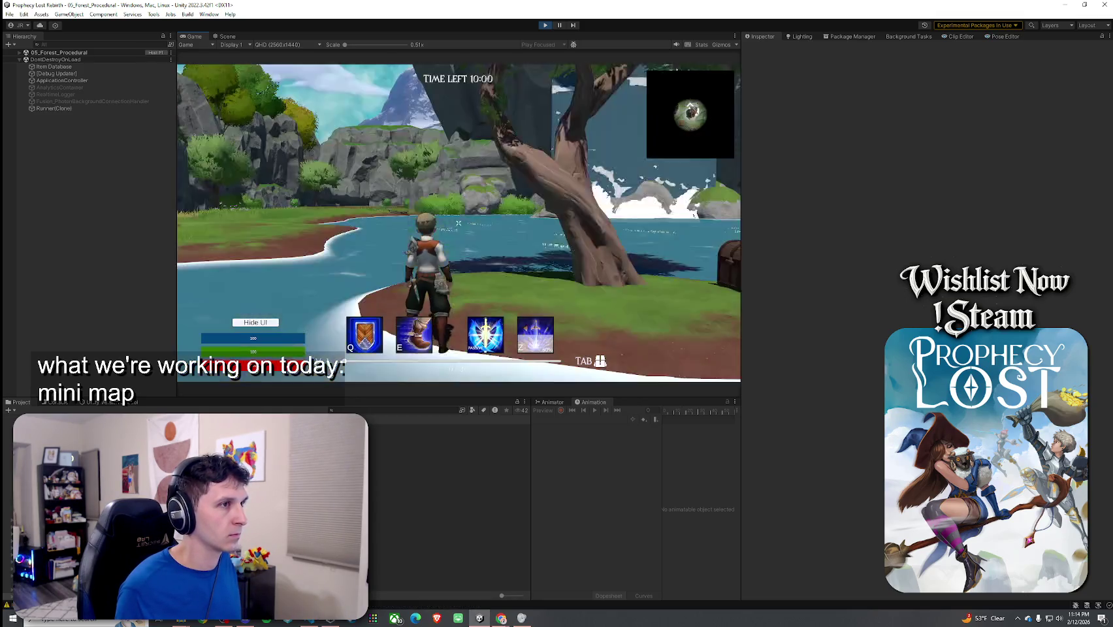
key("m")
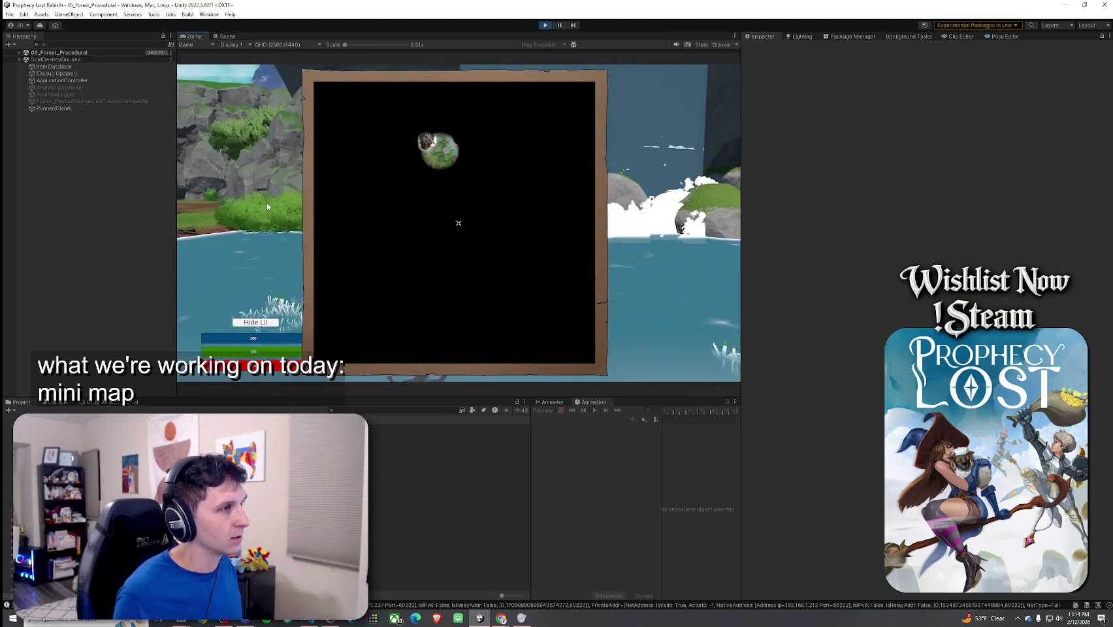
key("m")
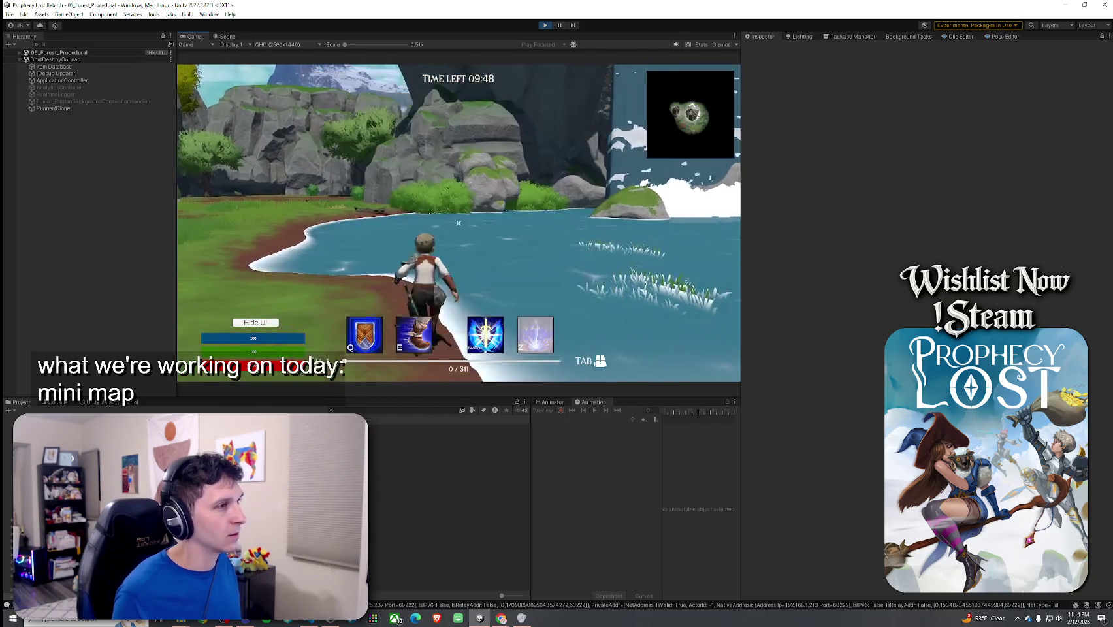
key("w")
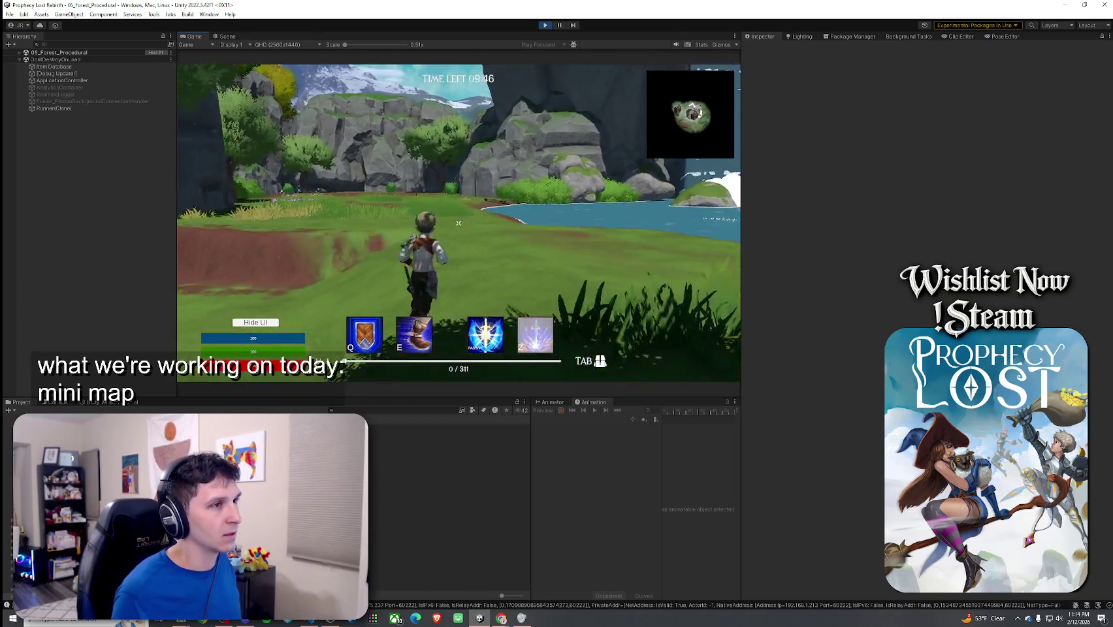
key("w")
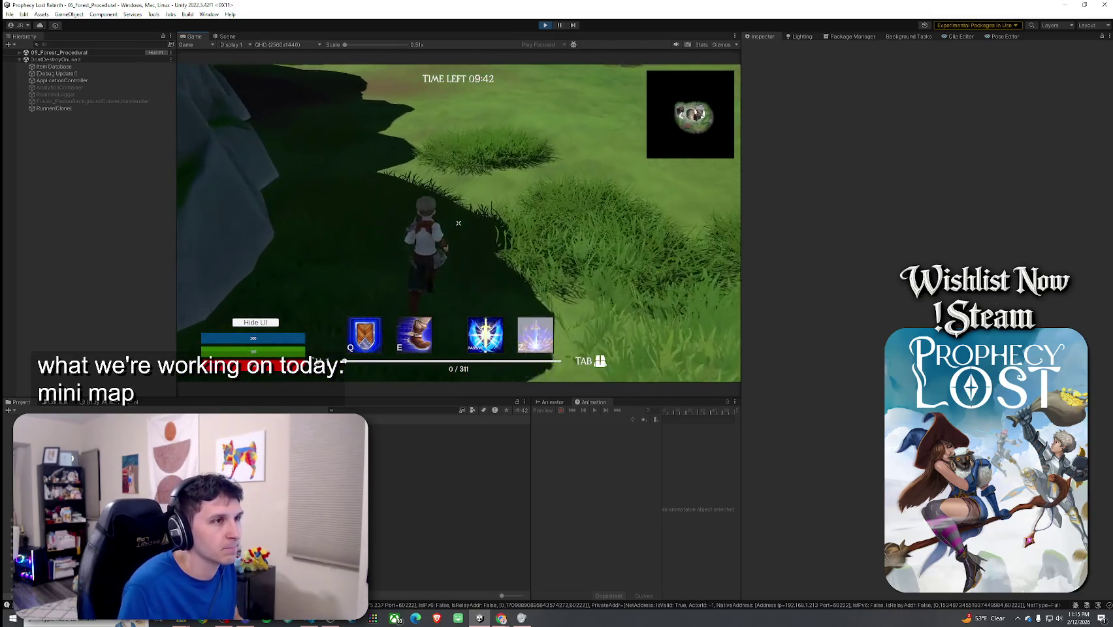
key("m")
key("m")
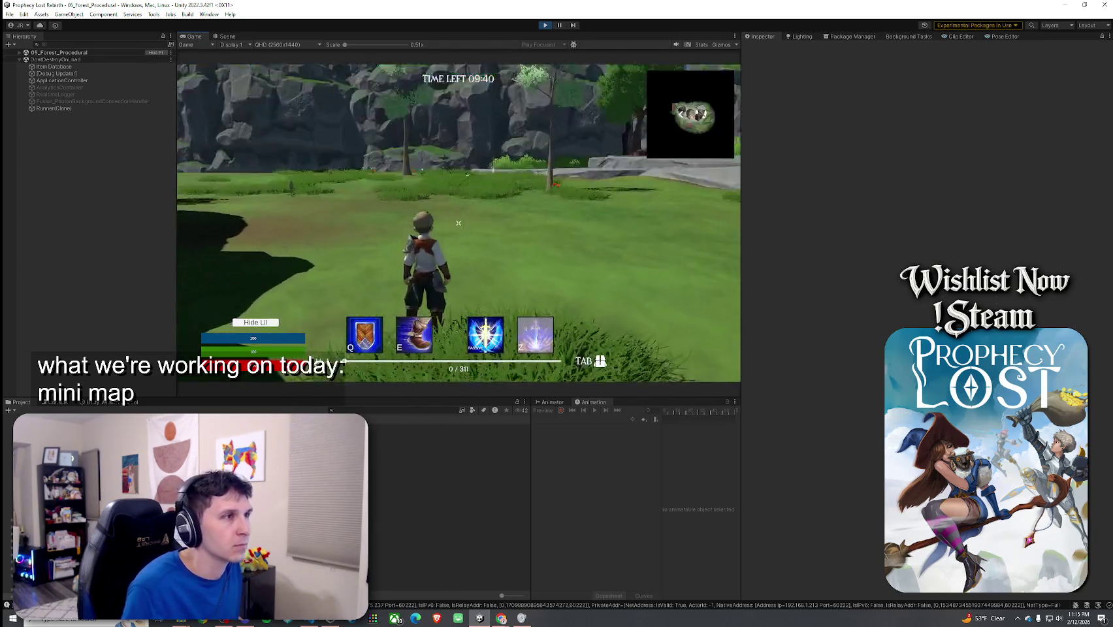
left_click(545, 25)
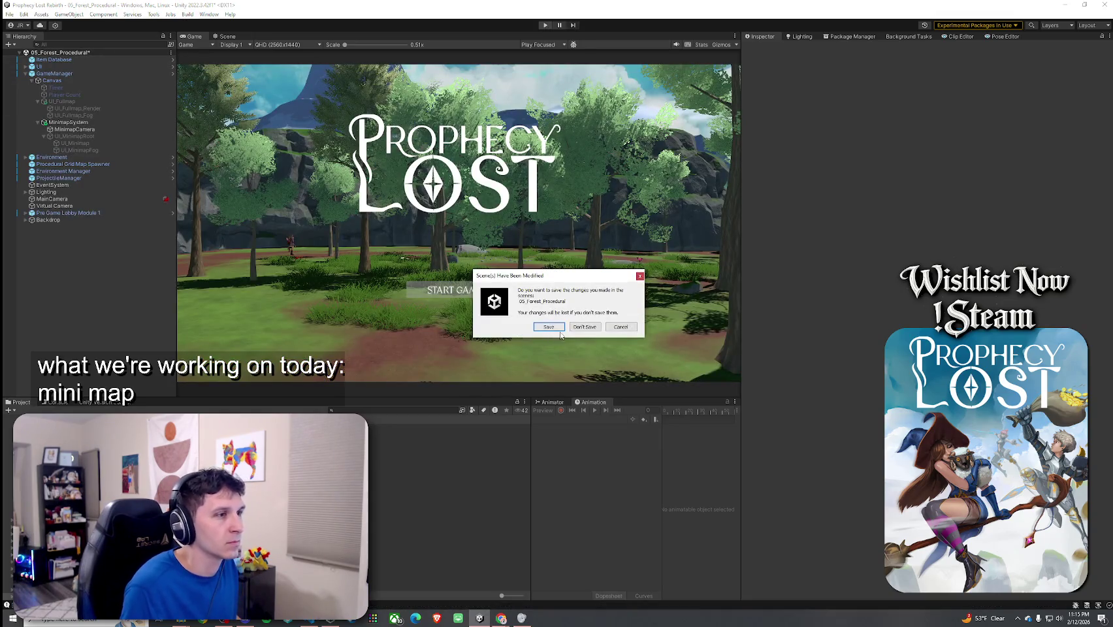
Save the scene, start a forest match, run across the lake, and maximize the Game view.
left_click(559, 328)
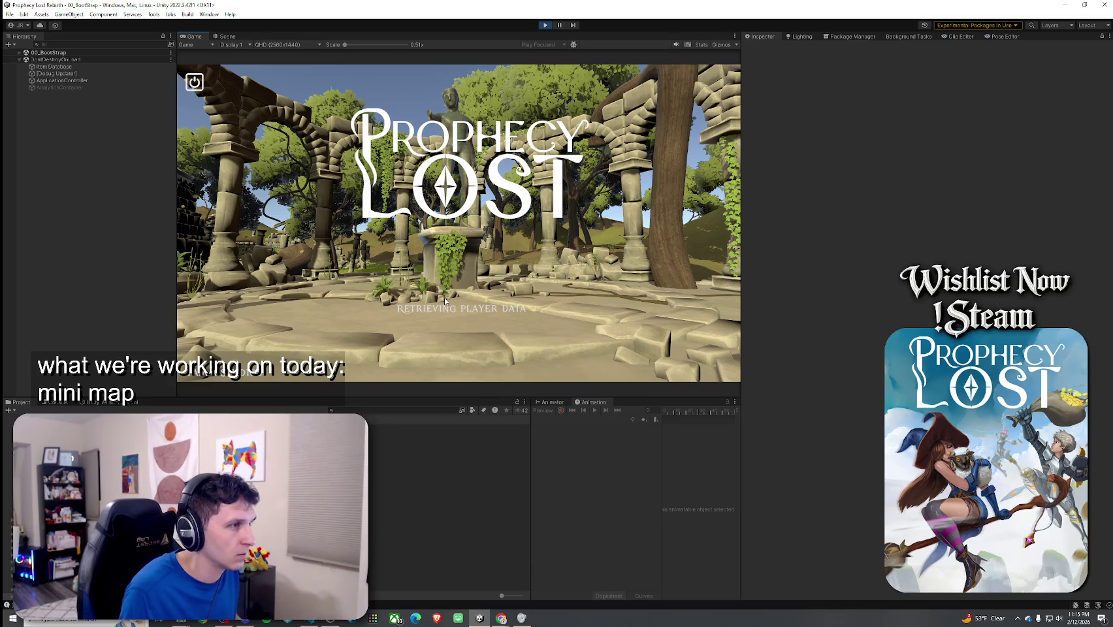
left_click(287, 86)
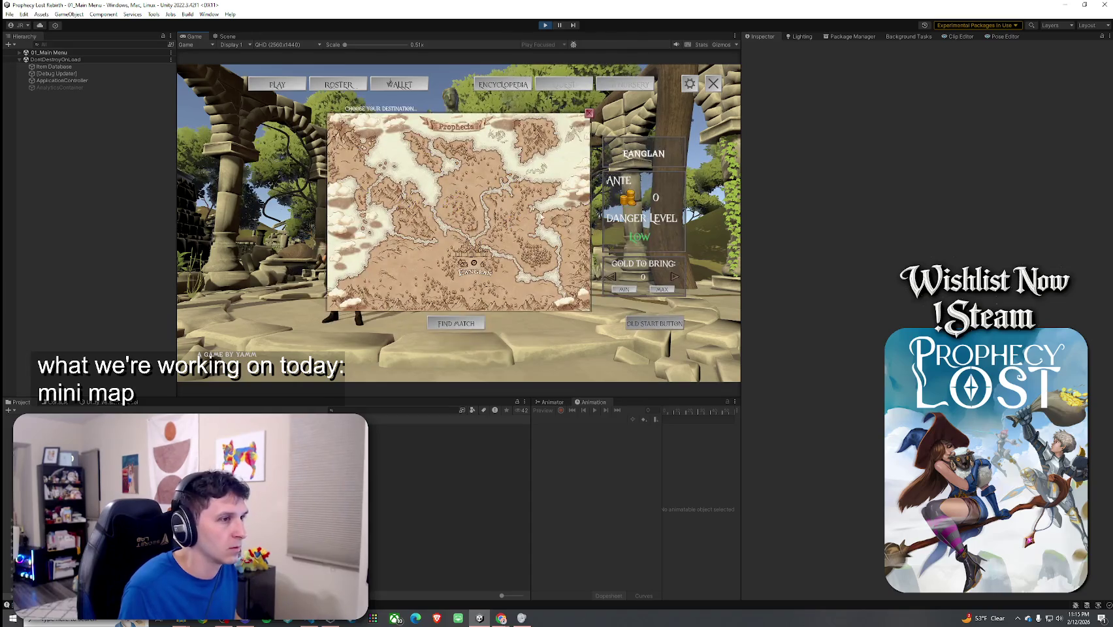
left_click(552, 225)
left_click(456, 288)
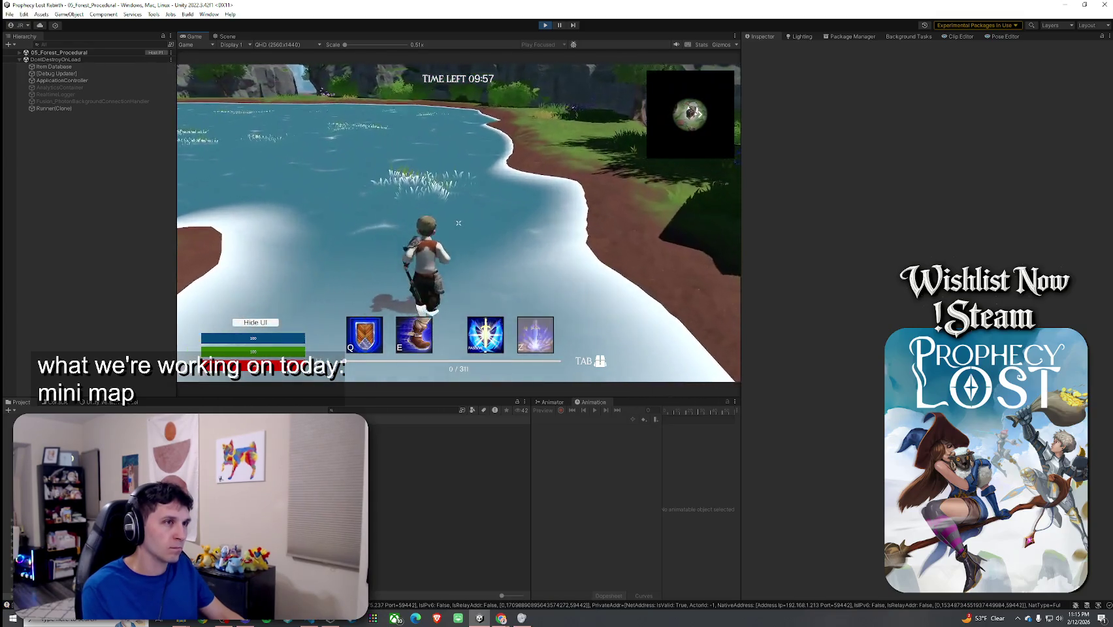
key("space")
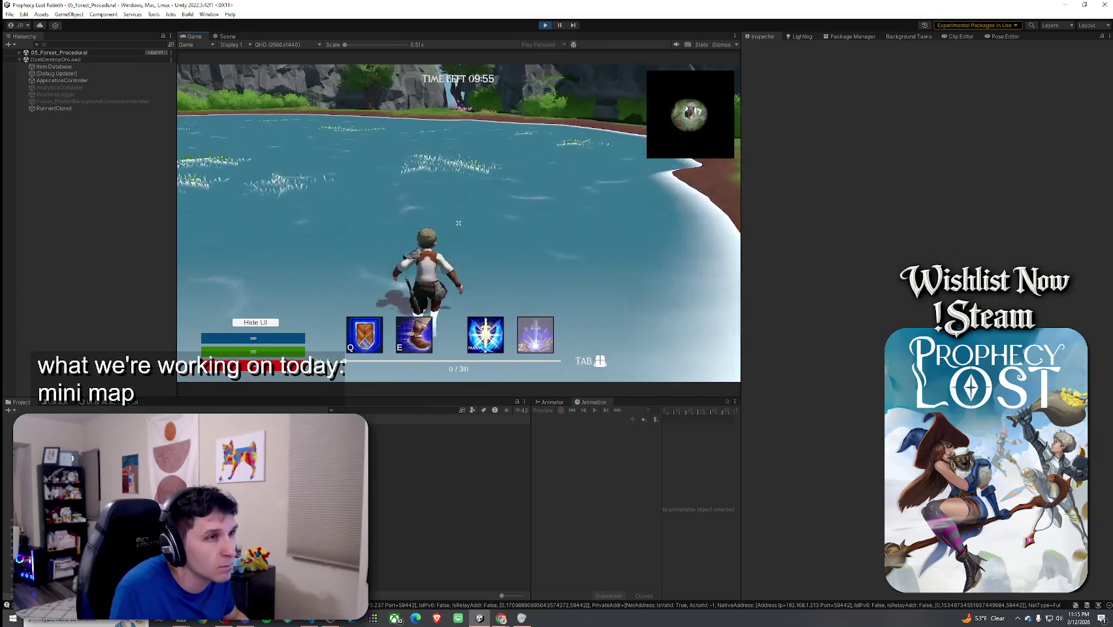
key("space")
key("space")
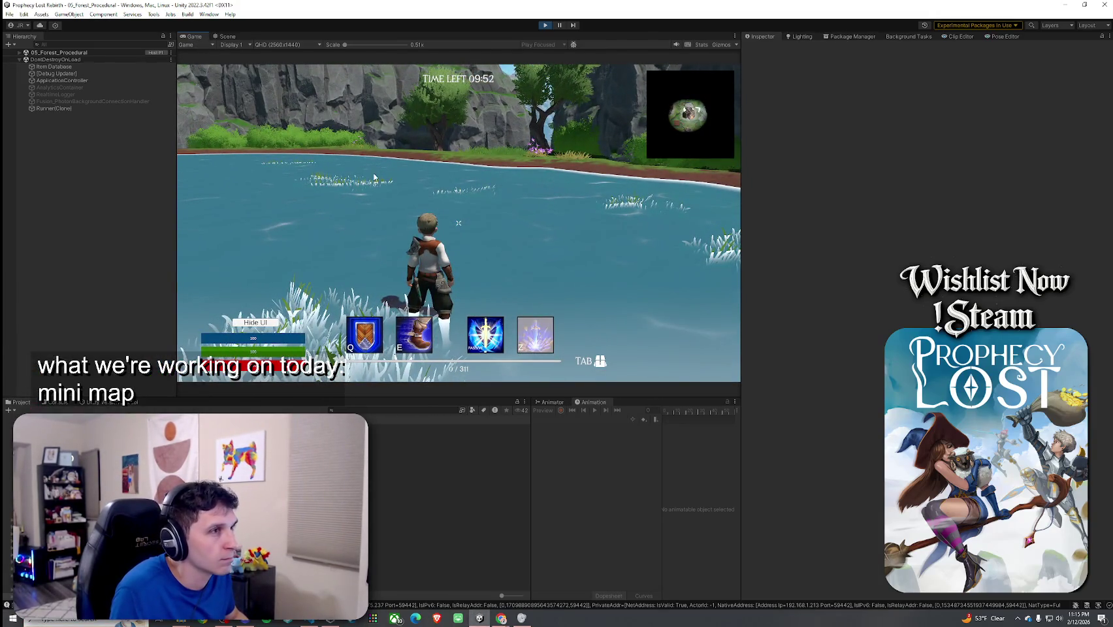
key("shift+space")
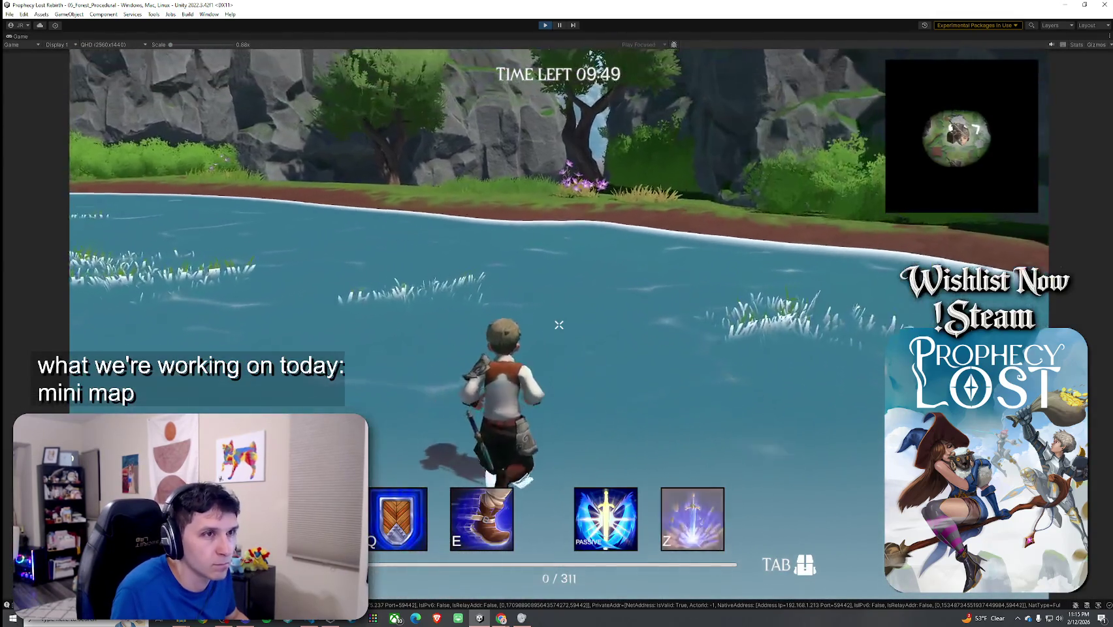
Run the character out of the lake, through the rock gap and canyon, into the river.
key("space")
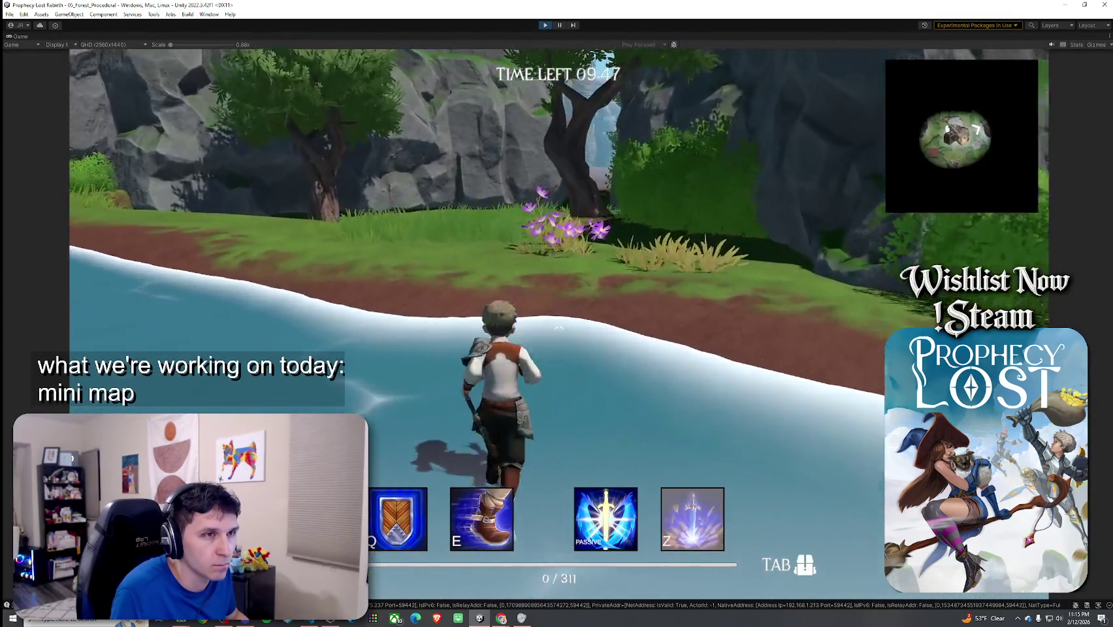
key("w")
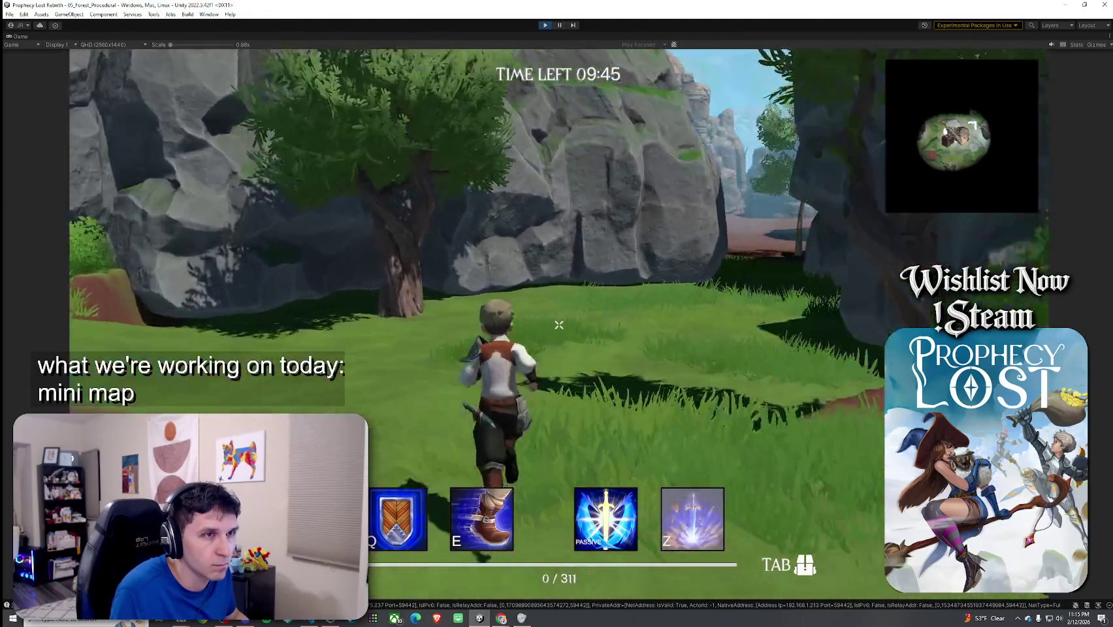
key("w")
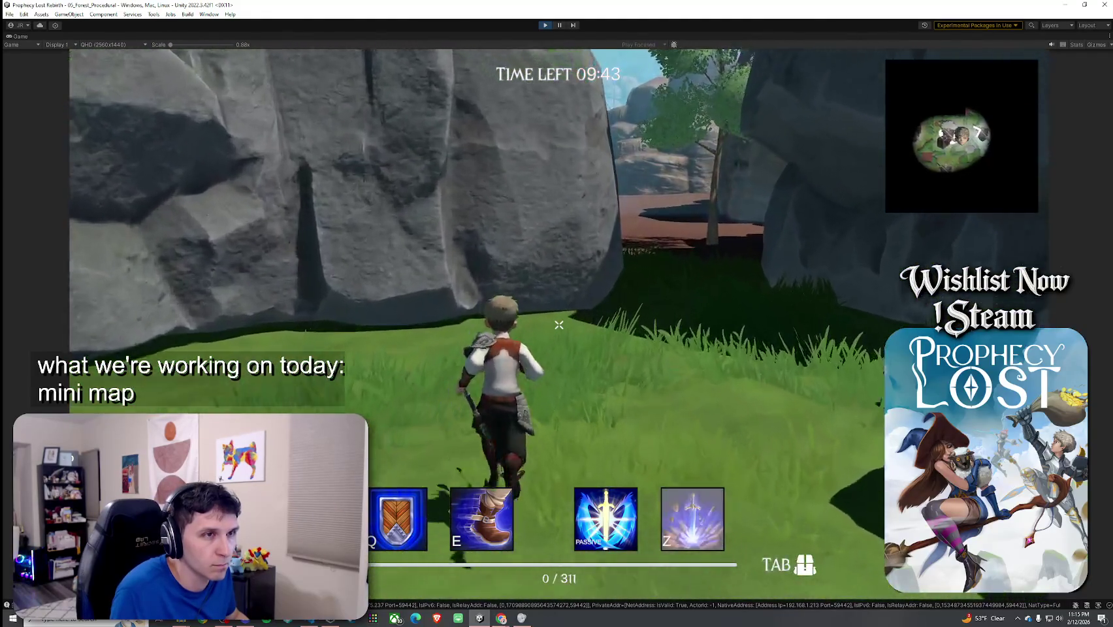
key("w")
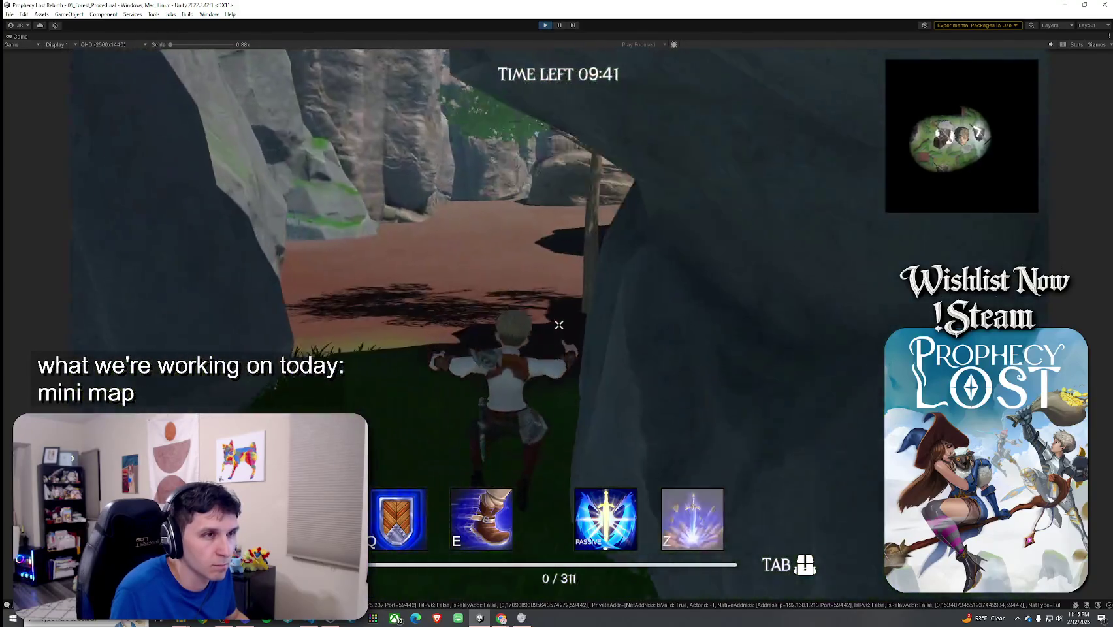
key("w")
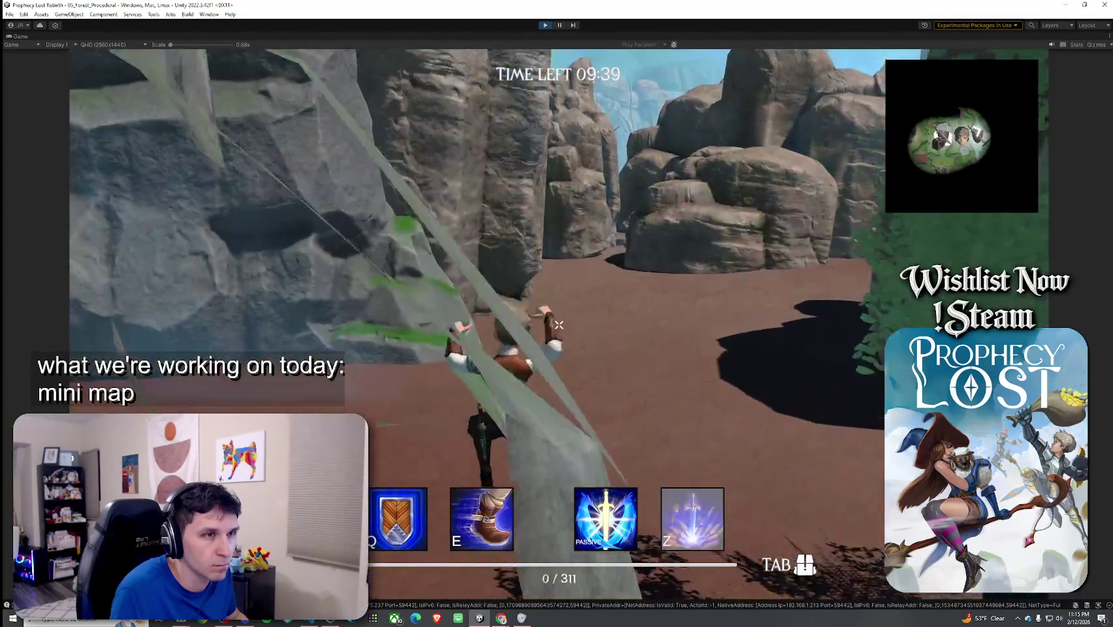
key("w")
key("w")
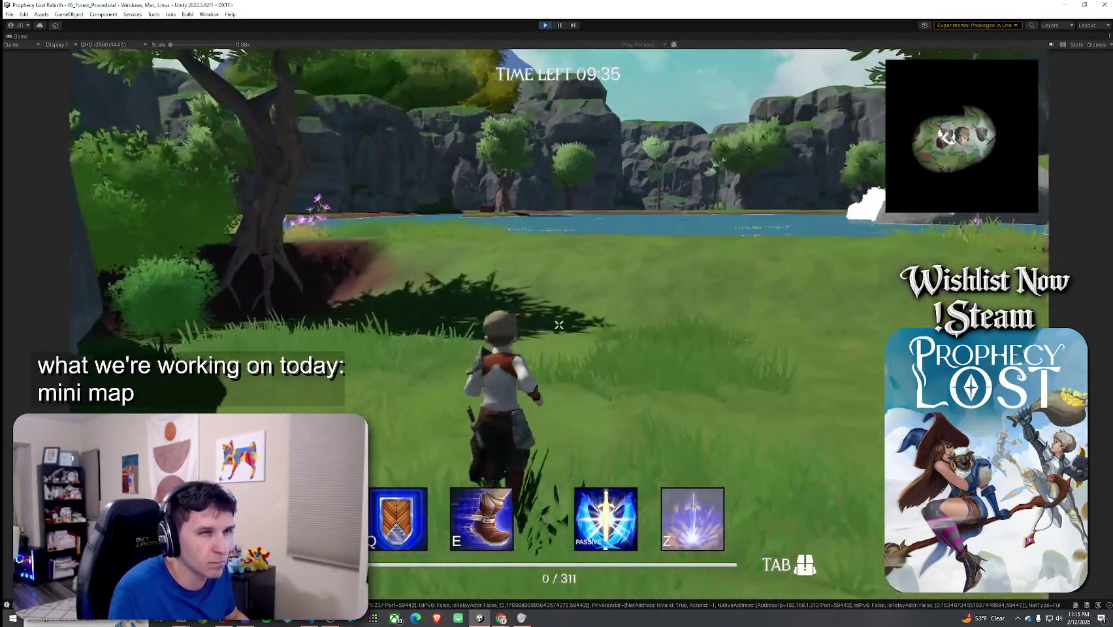
key("w")
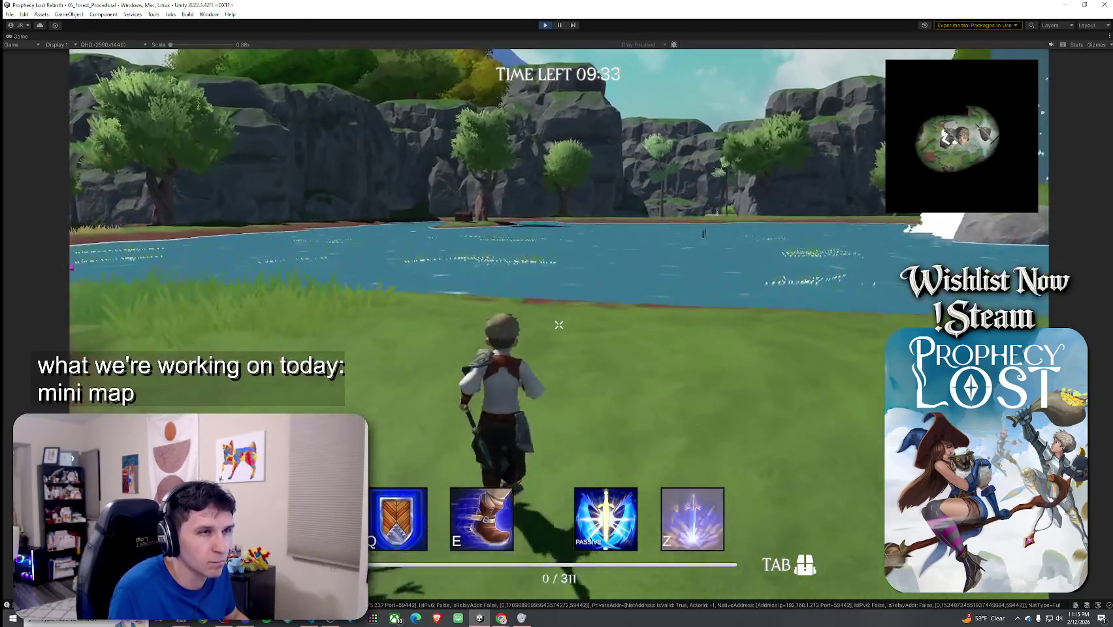
key("w")
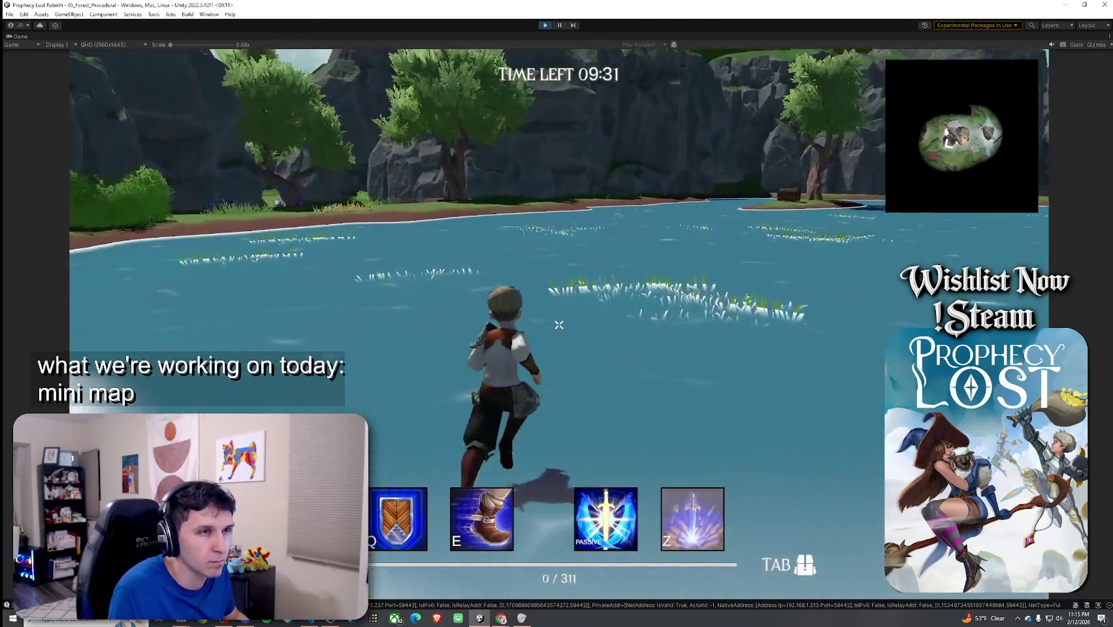
Wade across the river into the forest, then restore the panels and expand 05_Forest_Procedural.
key("w")
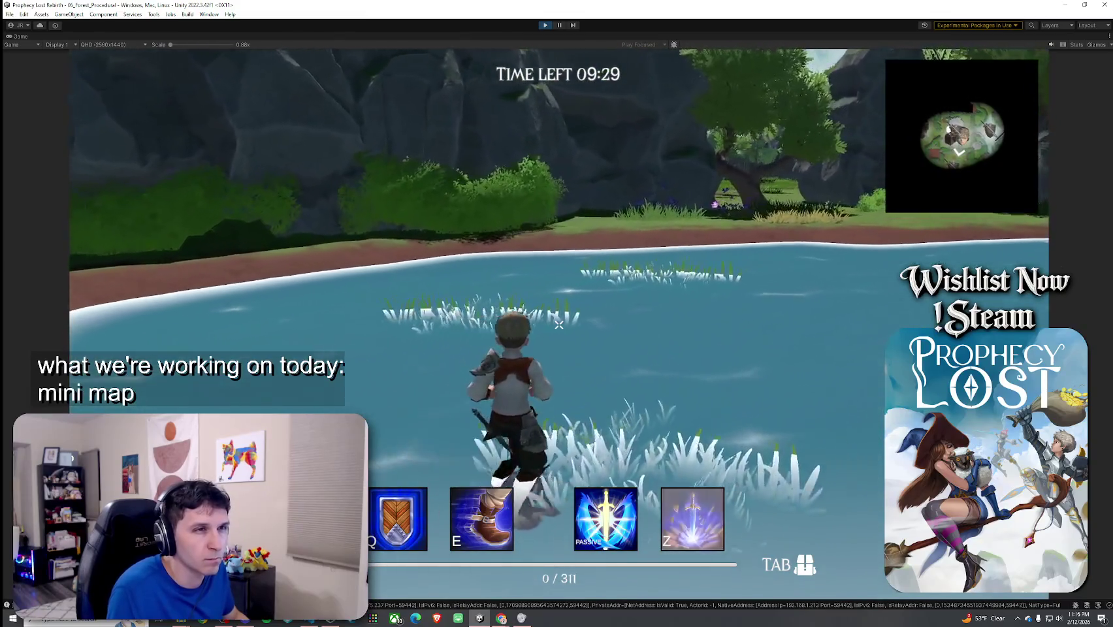
key("super")
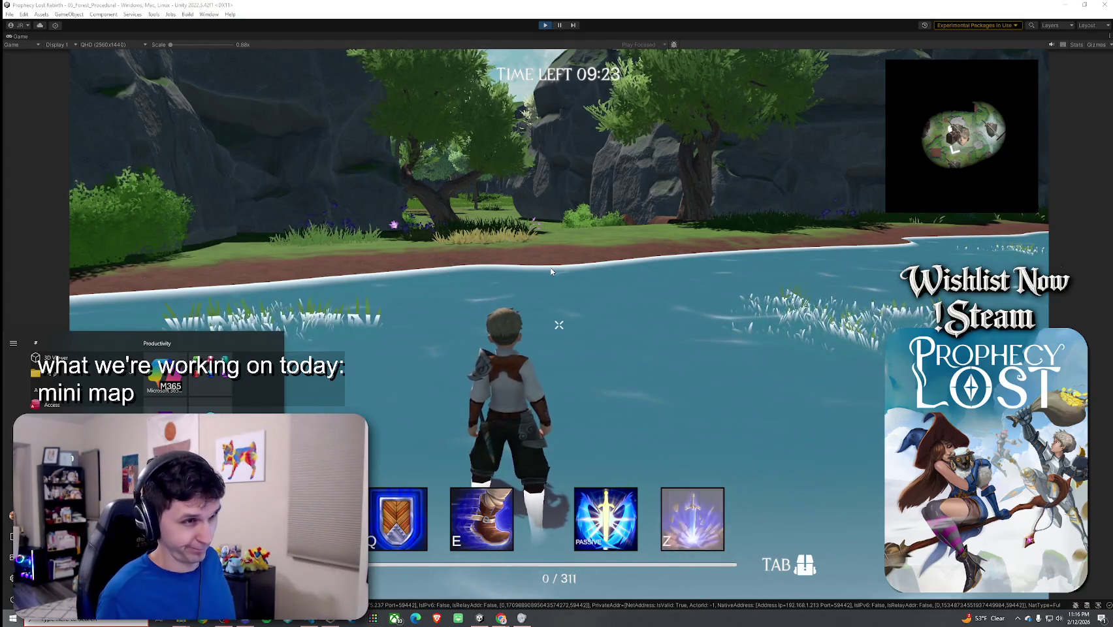
key("w")
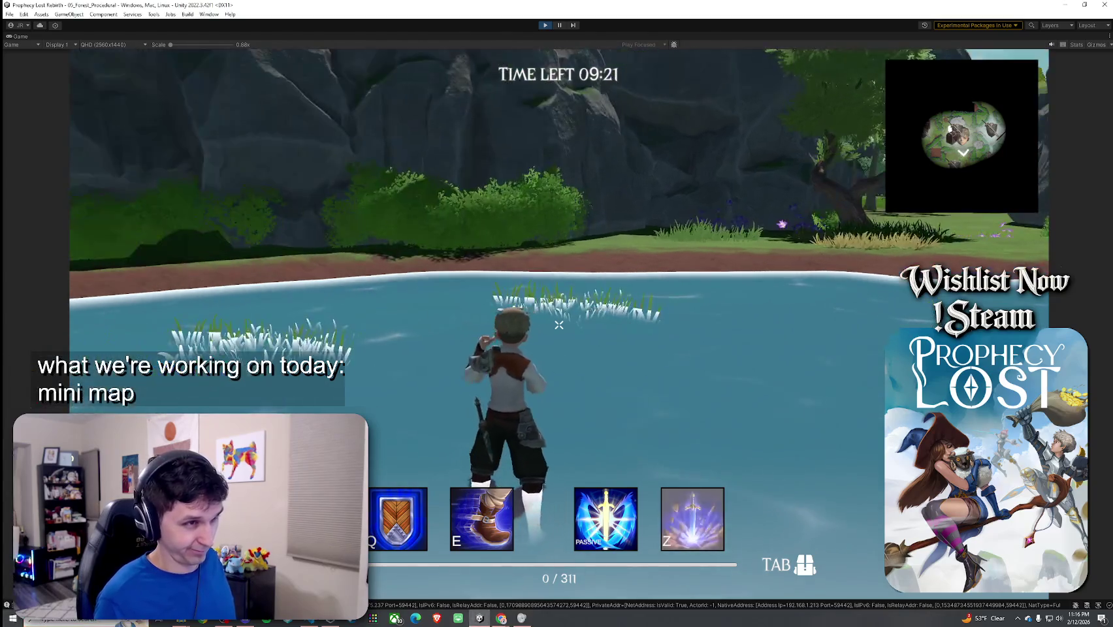
key("w")
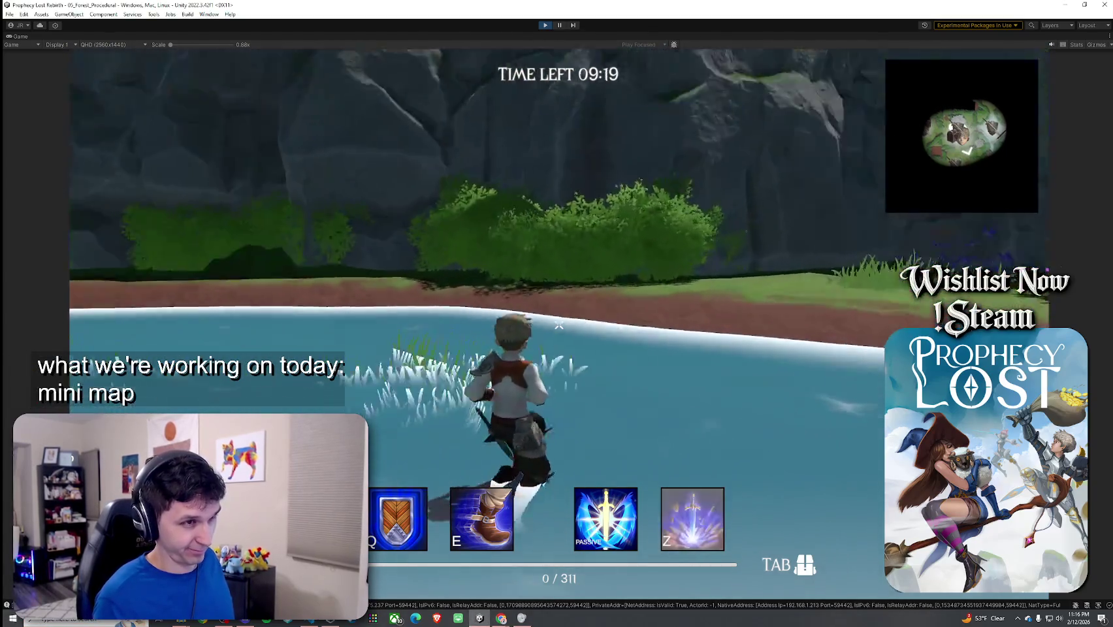
key("w")
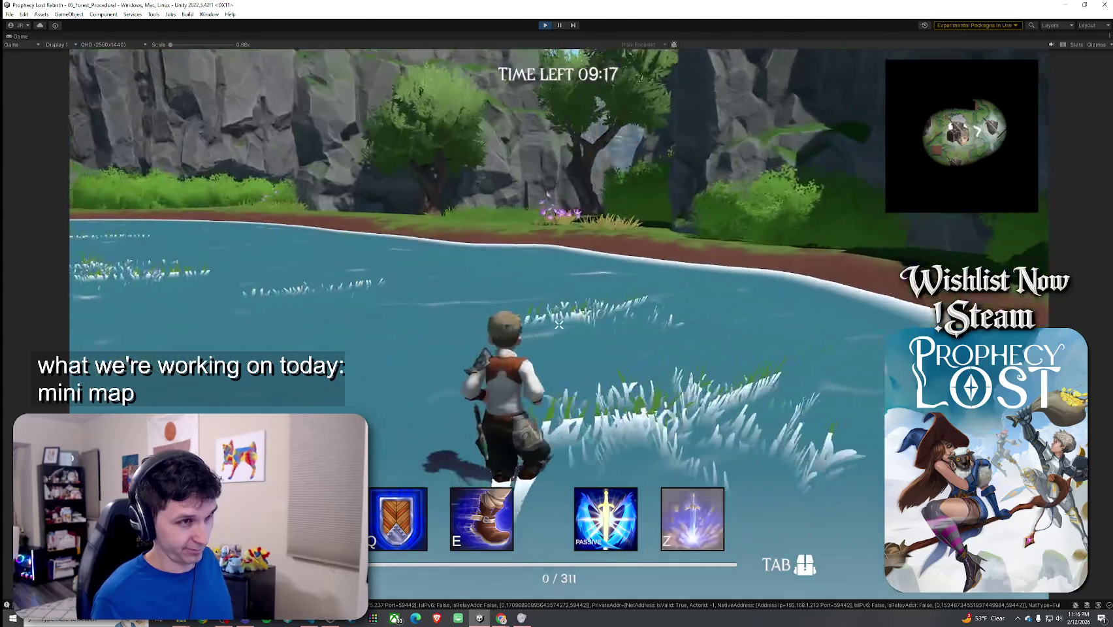
key("w")
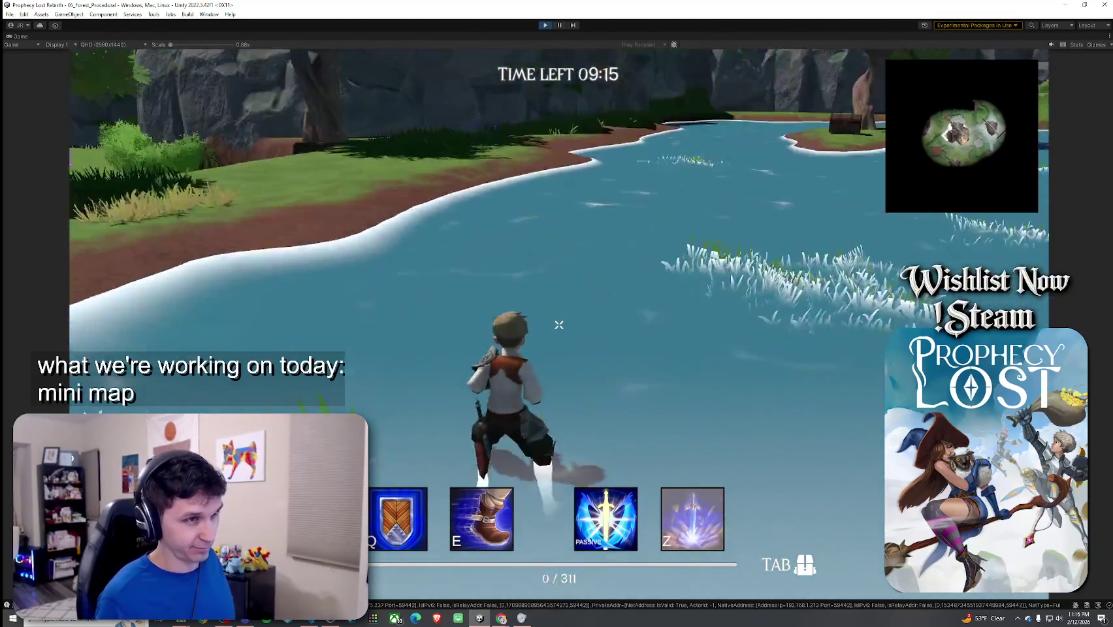
key("w")
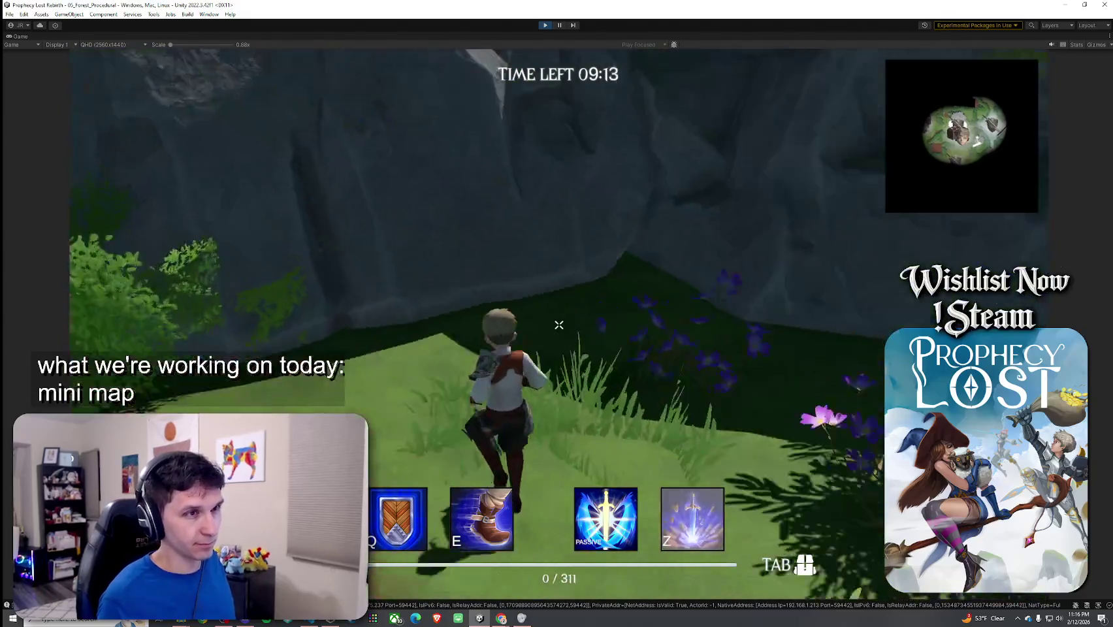
key("w")
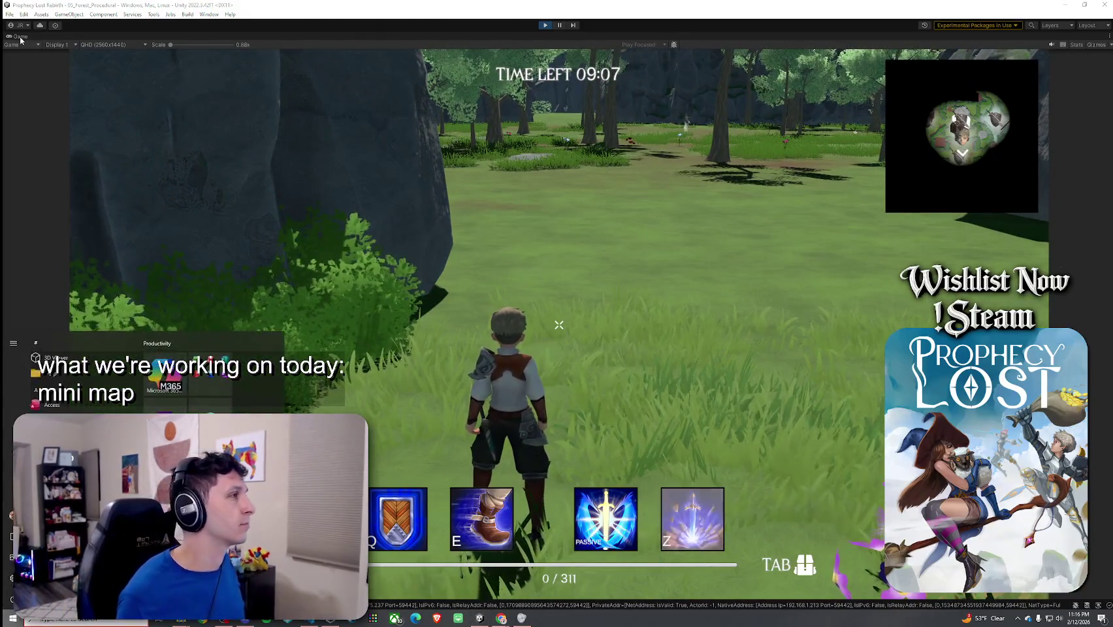
key("shift+space")
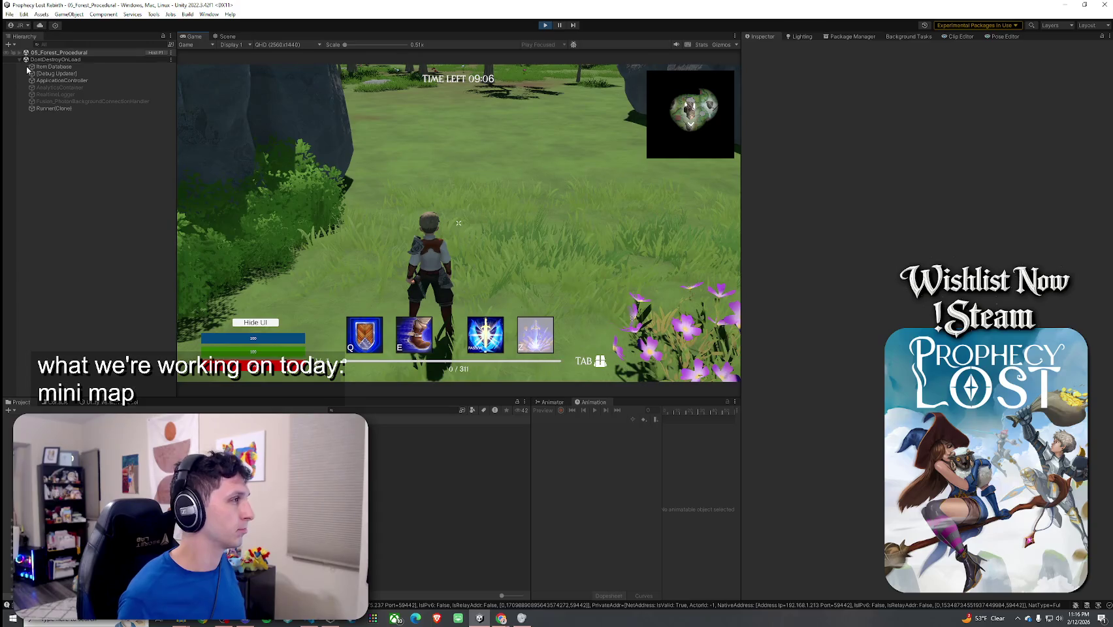
left_click(18, 52)
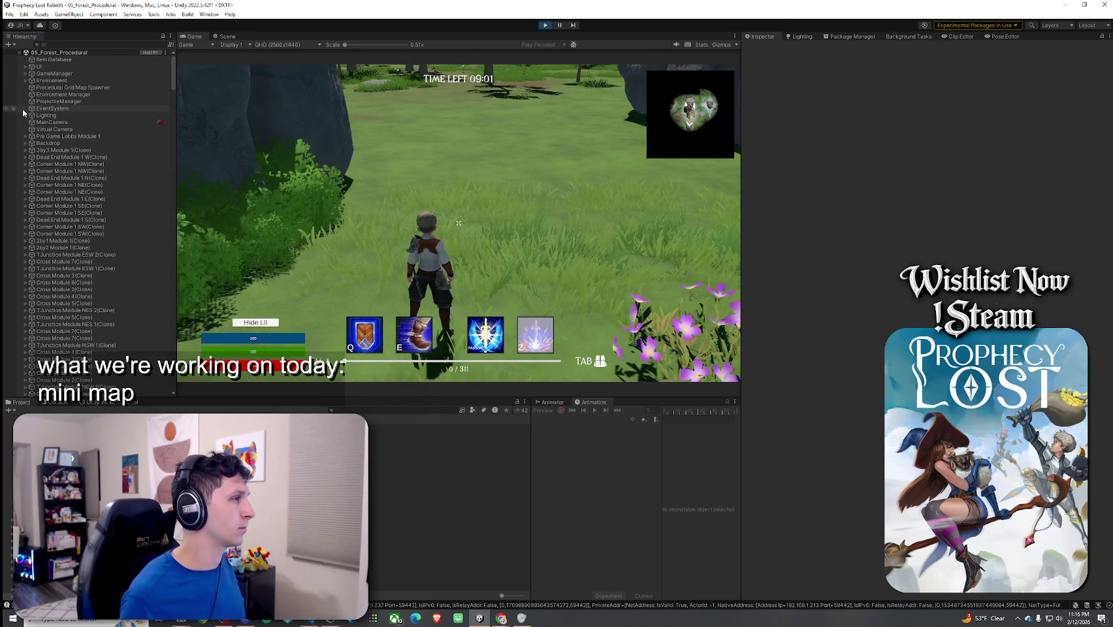
Select GameManager > Canvas > MinimapSystem and set its Rect Transform Scale to 4.
left_click(24, 74)
left_click(31, 80)
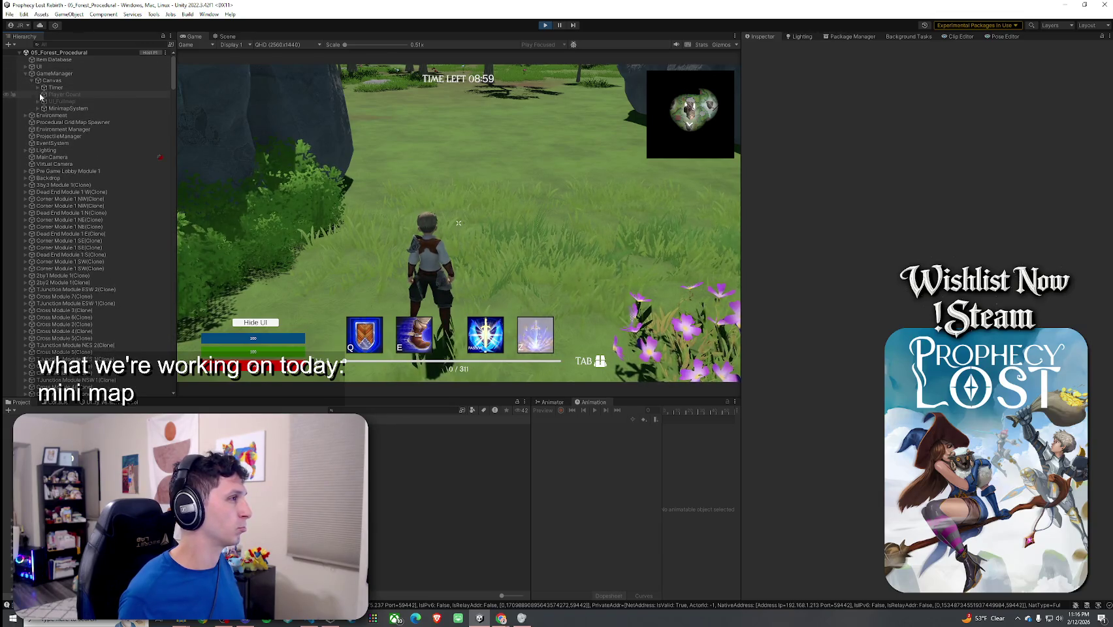
left_click(37, 108)
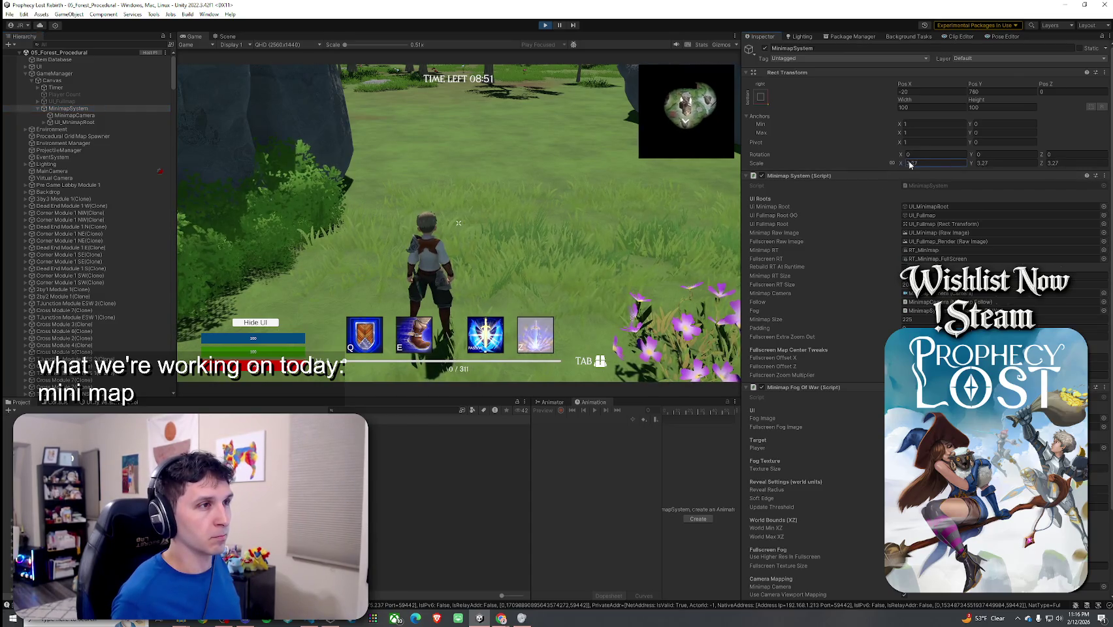
left_click_drag(908, 164, 922, 166)
type("4")
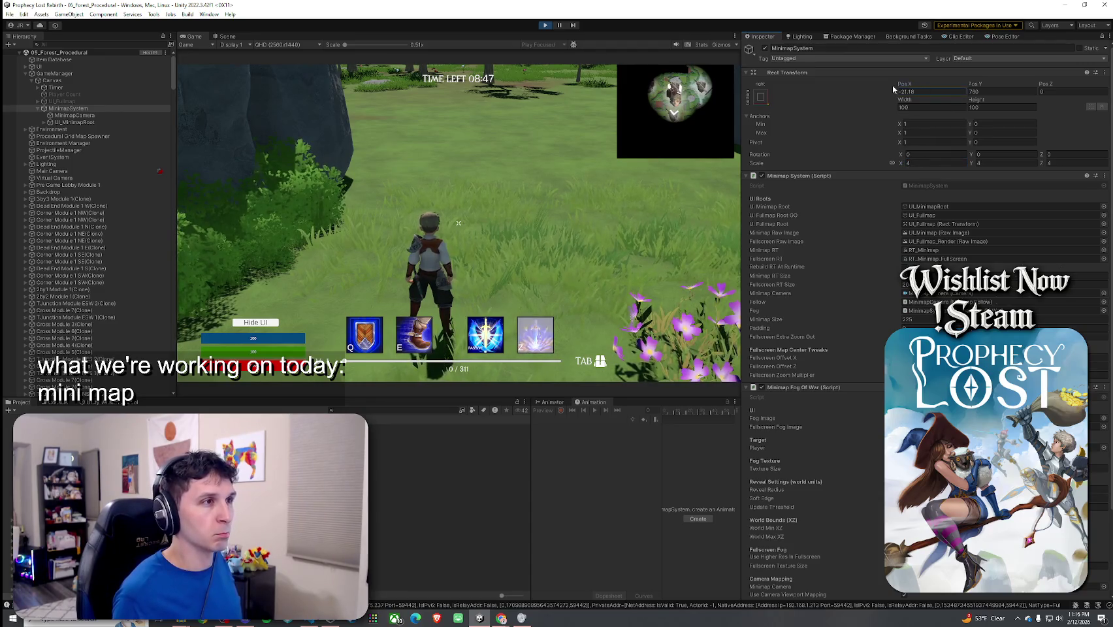
Try minimap Pos Y values 670, 650 and 666, settle on 660, and maximize the Game view.
left_click_drag(985, 85, 649, 120)
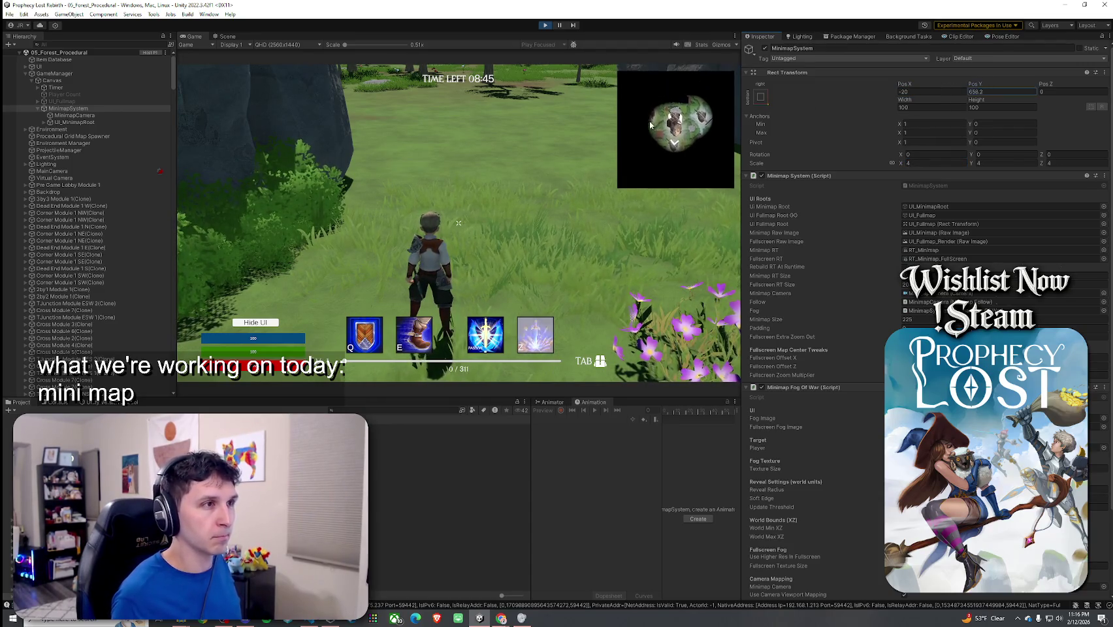
type("660")
key("BackSpace")
key("BackSpace")
type("70")
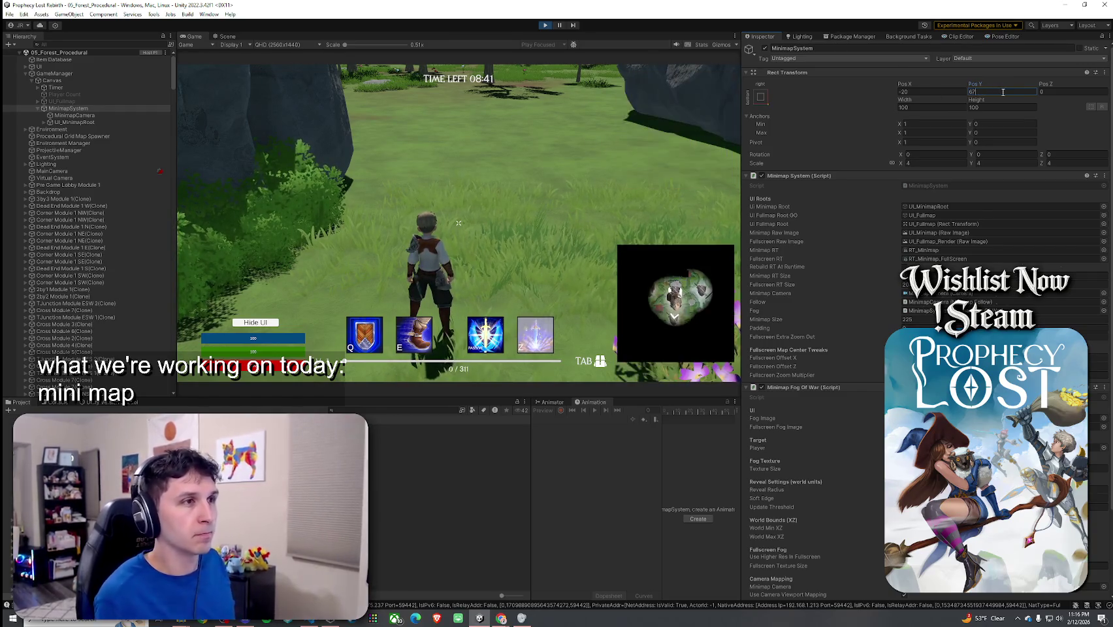
key("BackSpace")
key("BackSpace")
type("50")
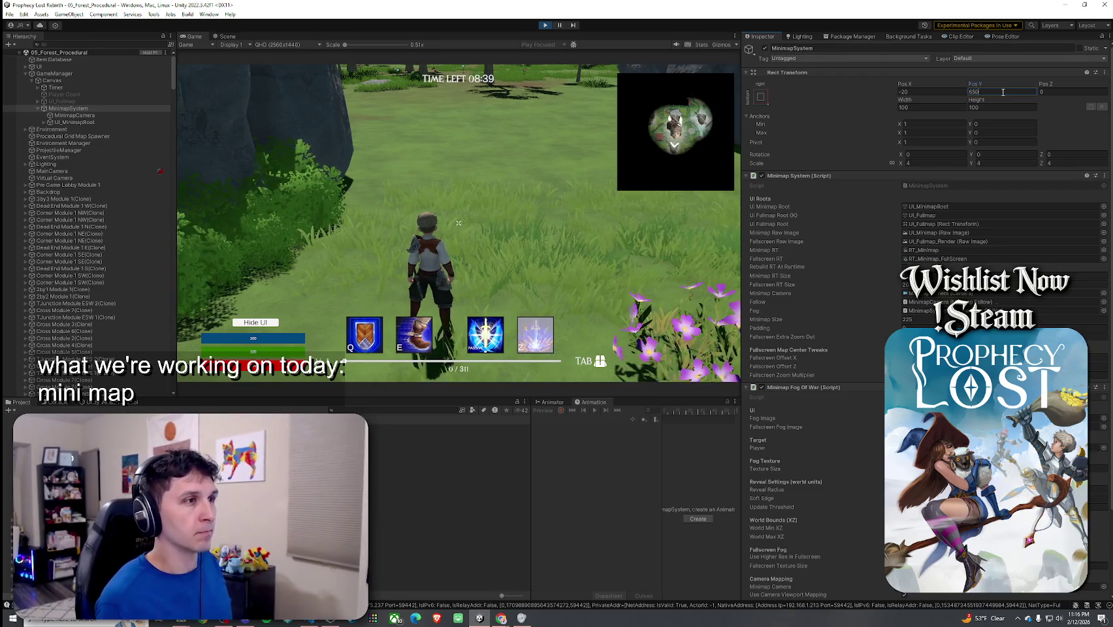
key("BackSpace")
key("BackSpace")
type("60")
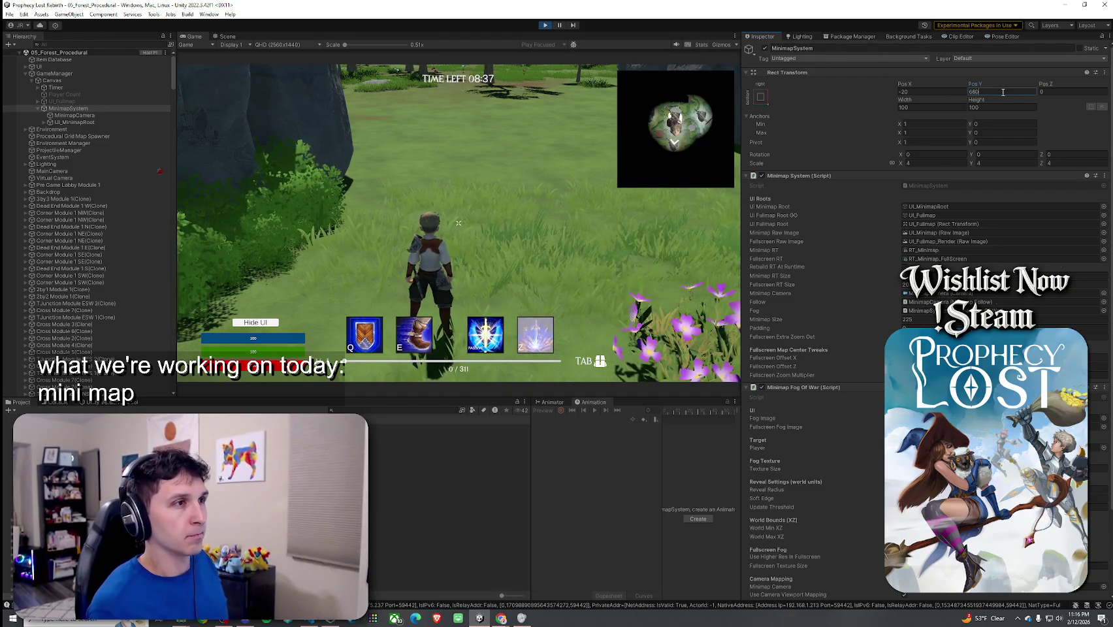
key("BackSpace")
key("BackSpace")
type("66")
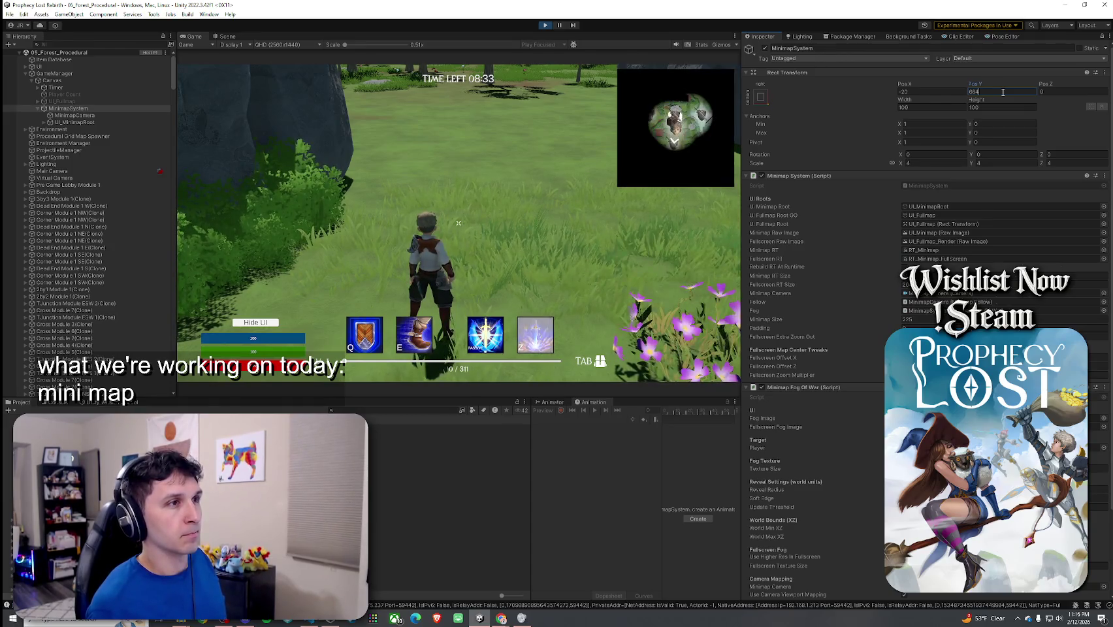
key("BackSpace")
type("0")
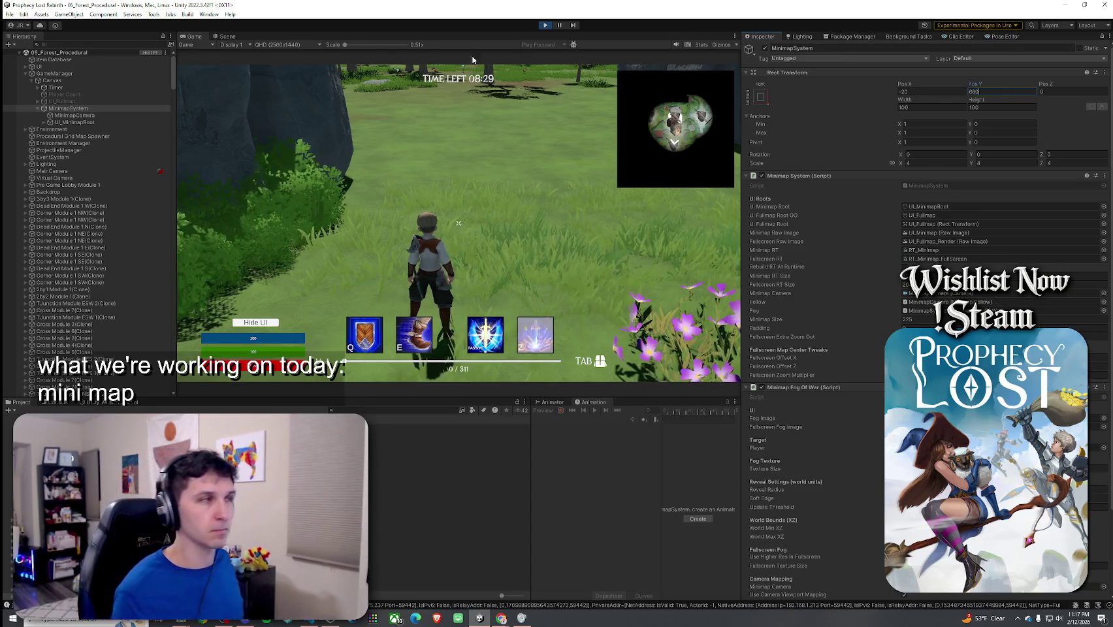
key("shift+space")
Run the character forward into the forest, then restore the editor panels around the Game view.
key("w")
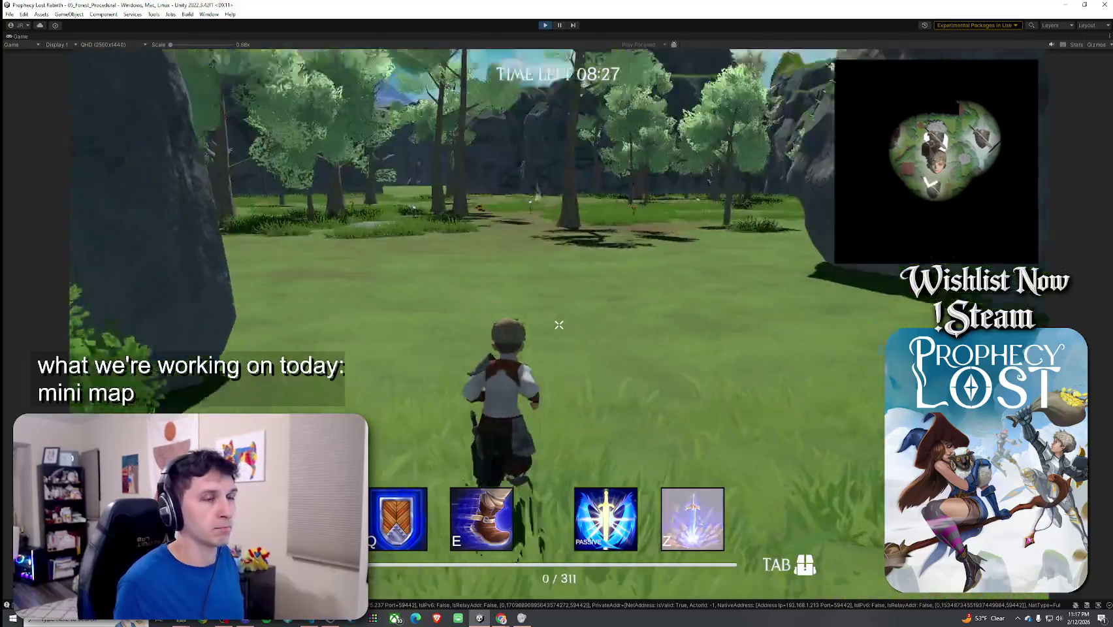
key("w")
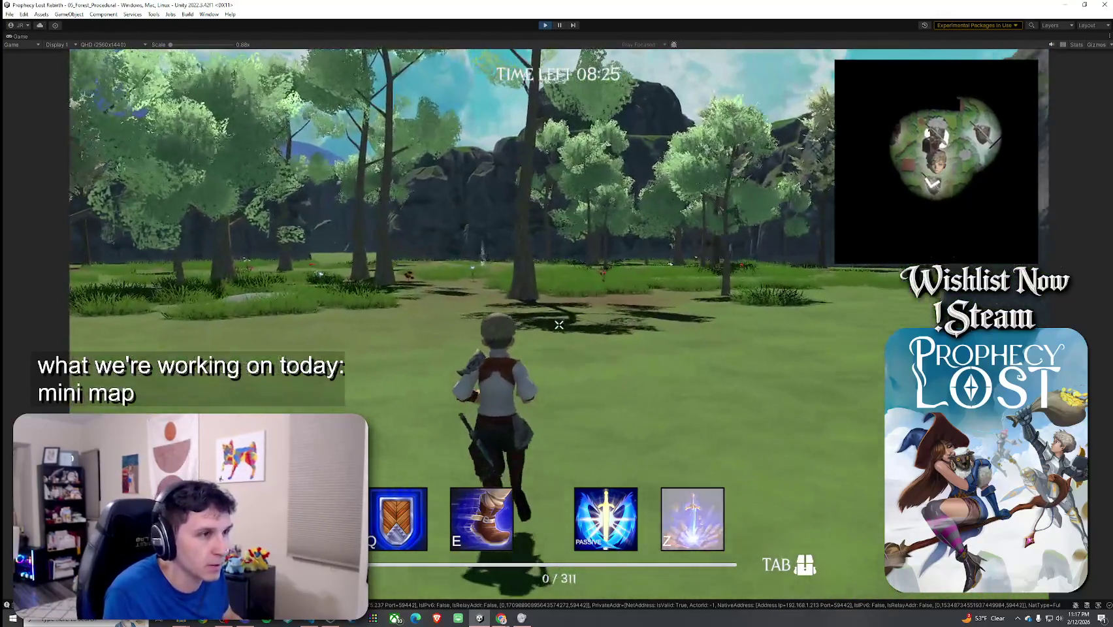
key("w")
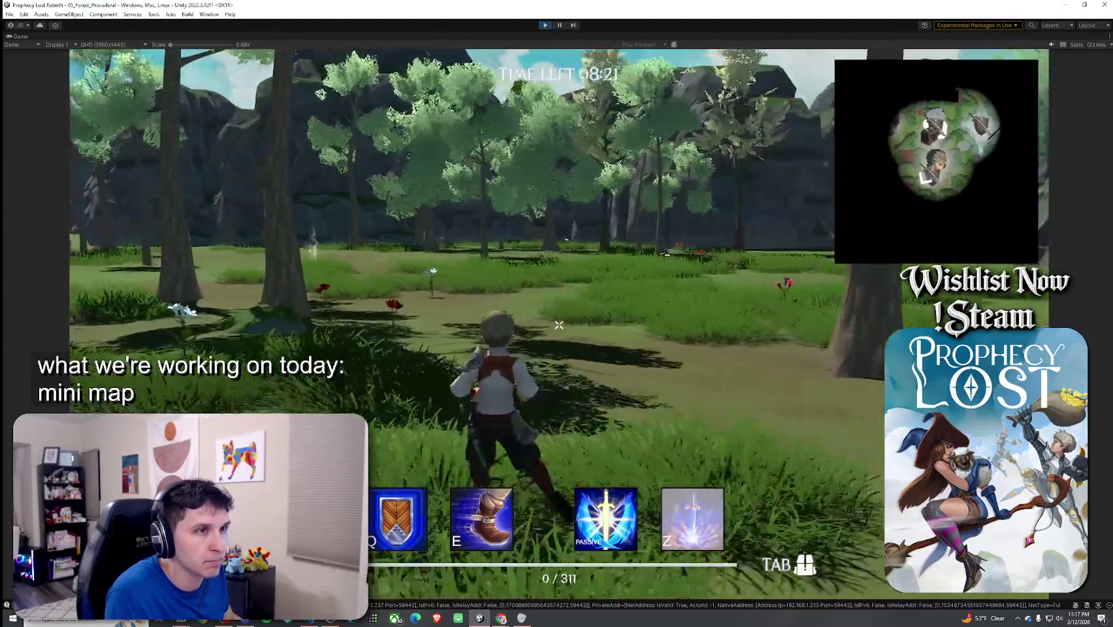
key("super")
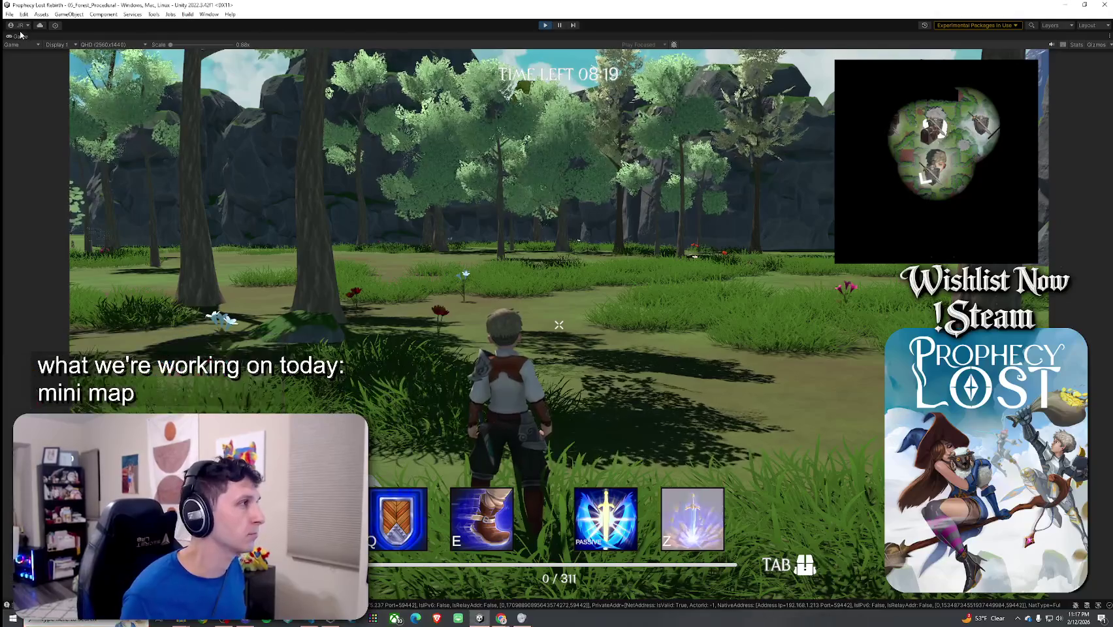
double_click(19, 36)
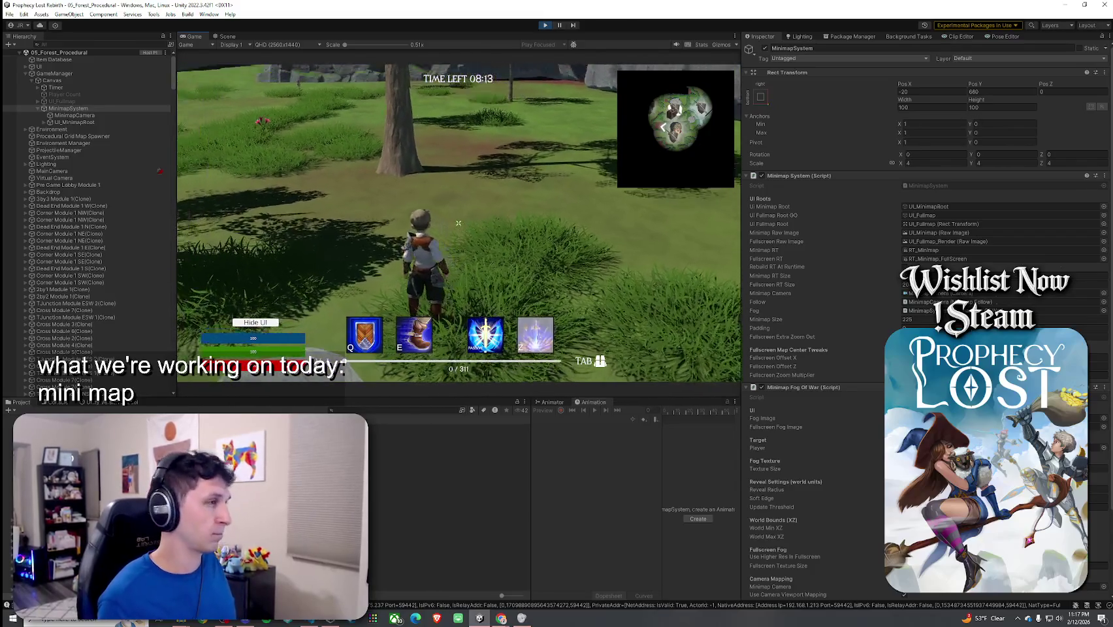
key("Tab")
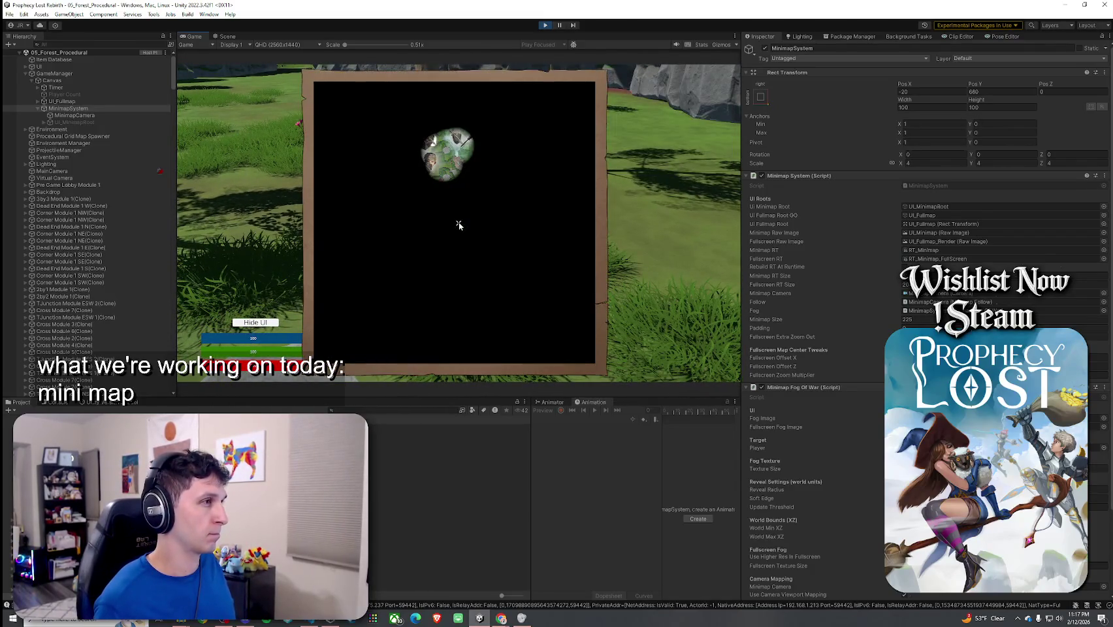
key("Tab")
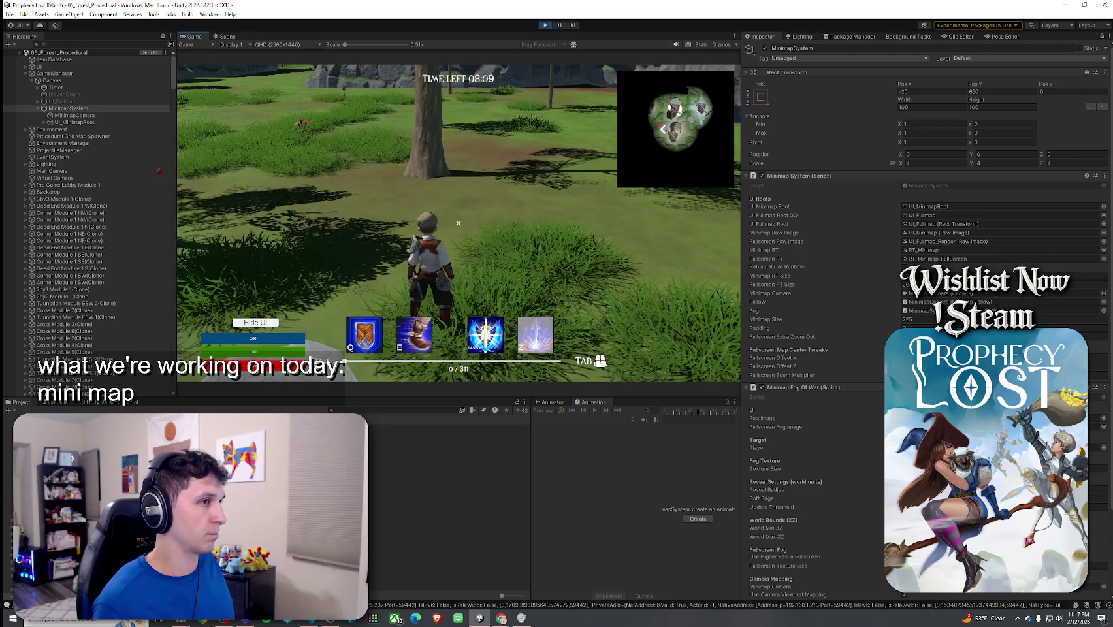
key("Tab")
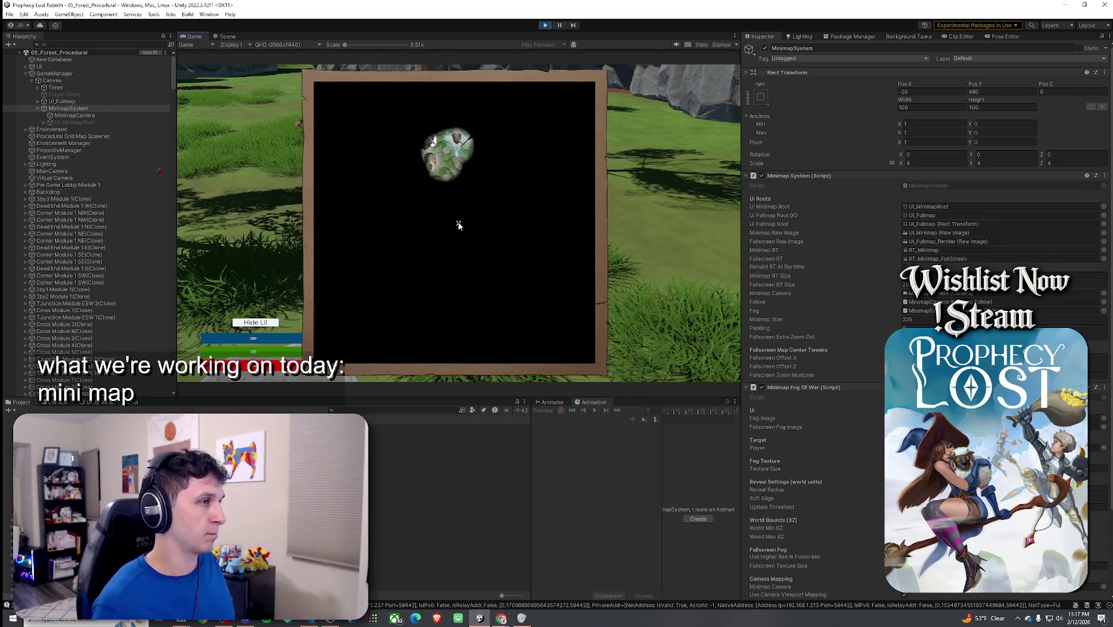
key("Tab")
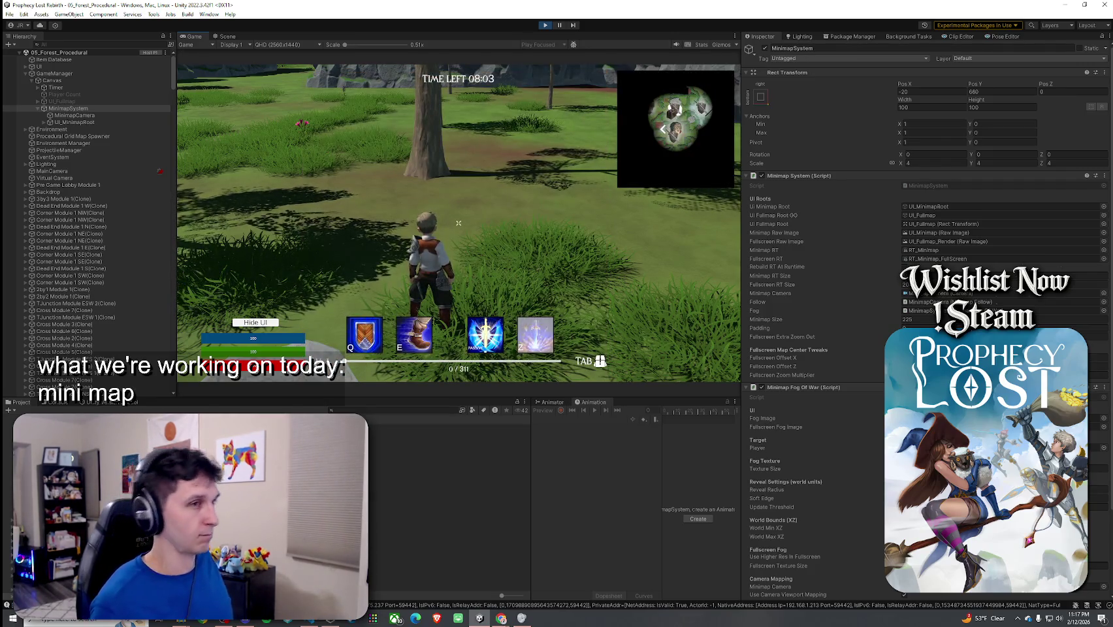
key("super")
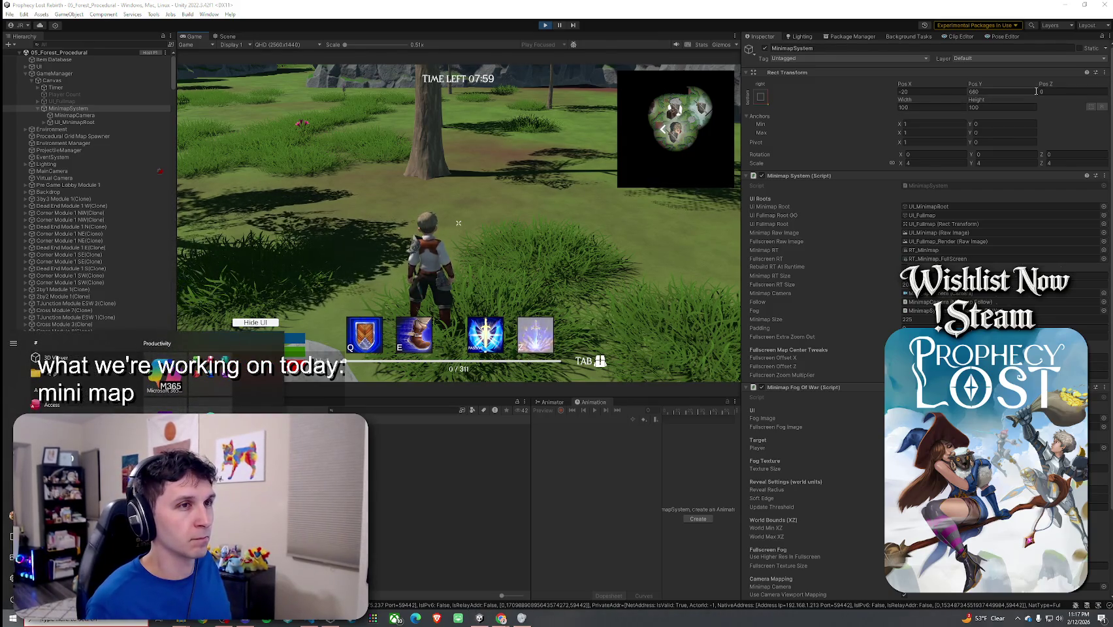
key("super")
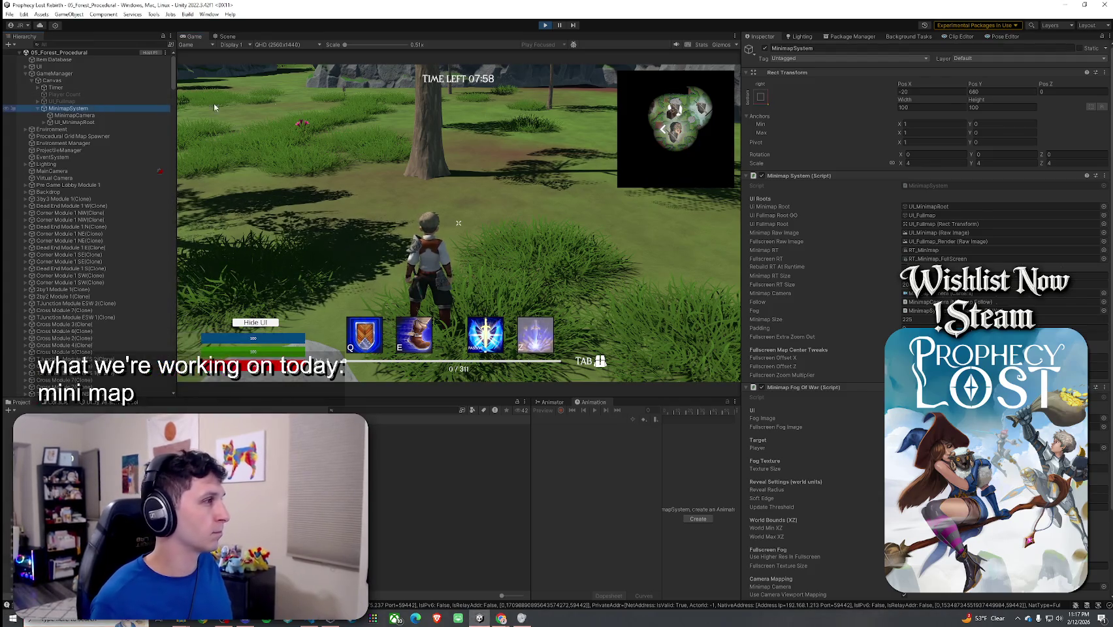
Set the minimap's Scale X to 3.5 and Pos Y to 710, checking it in the maximized Game view.
left_click(950, 163)
type("3.5")
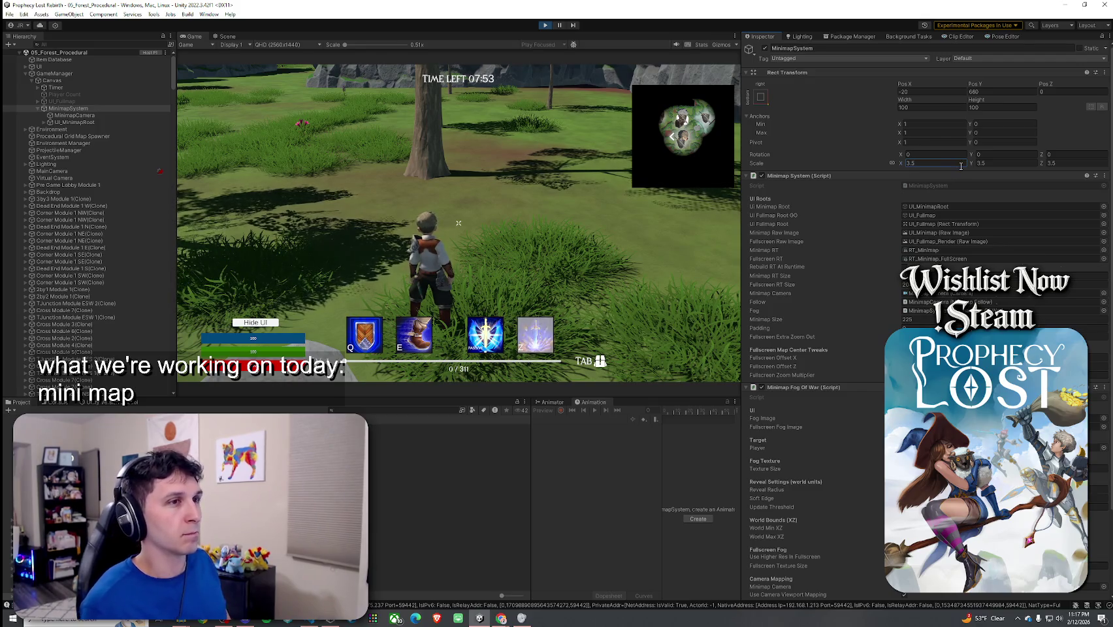
left_click_drag(977, 84, 998, 84)
left_click(1005, 92)
type("700")
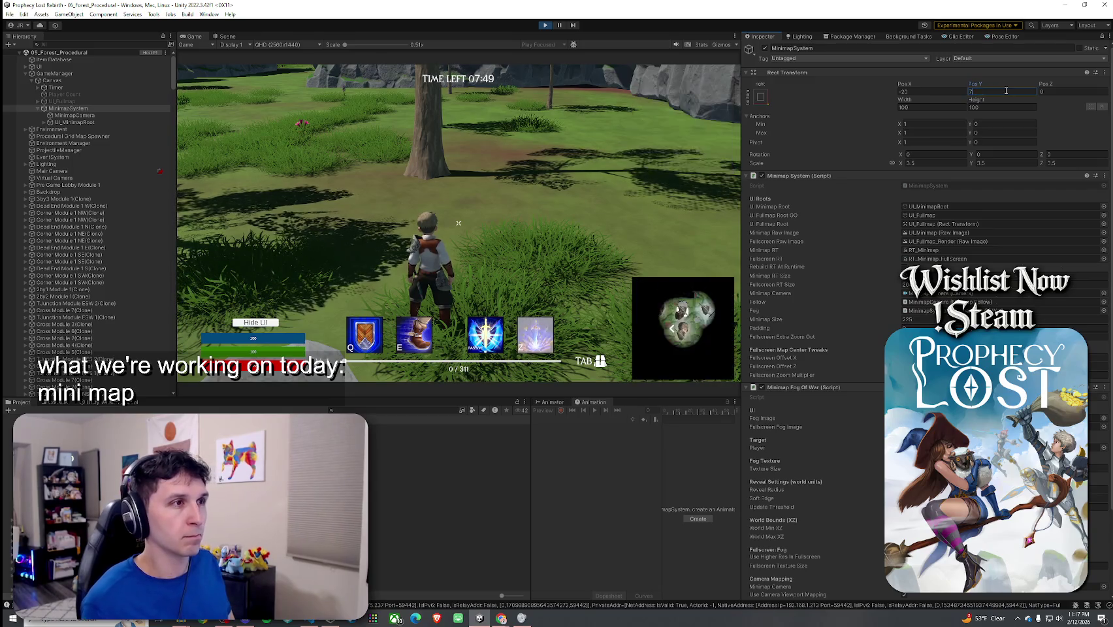
key("BackSpace")
key("BackSpace")
type("10")
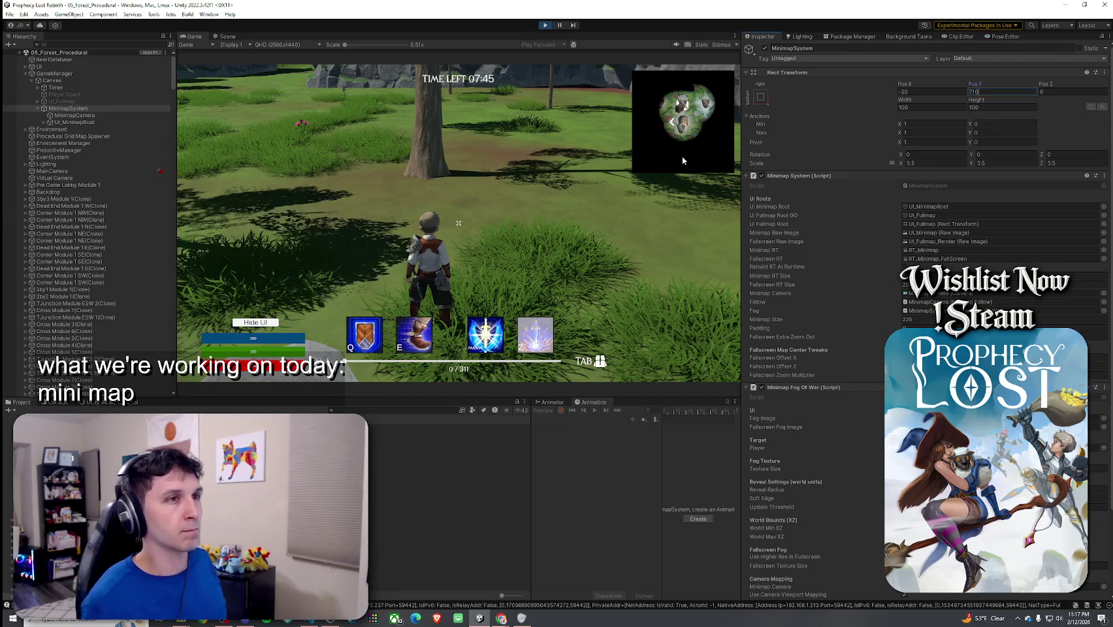
left_click(190, 37)
double_click(191, 36)
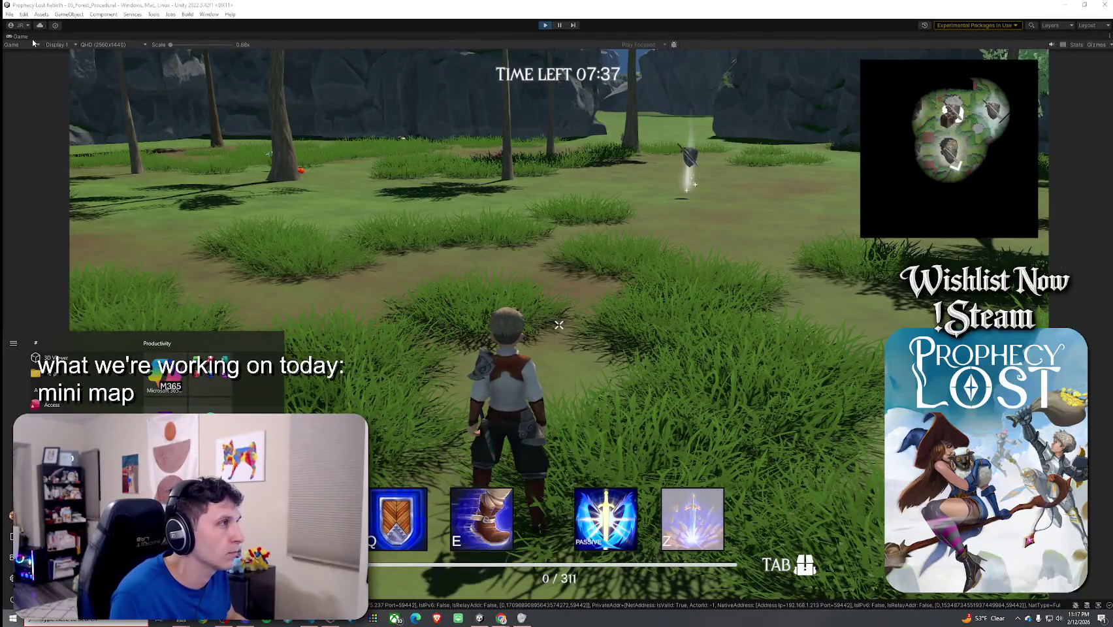
key("shift+space")
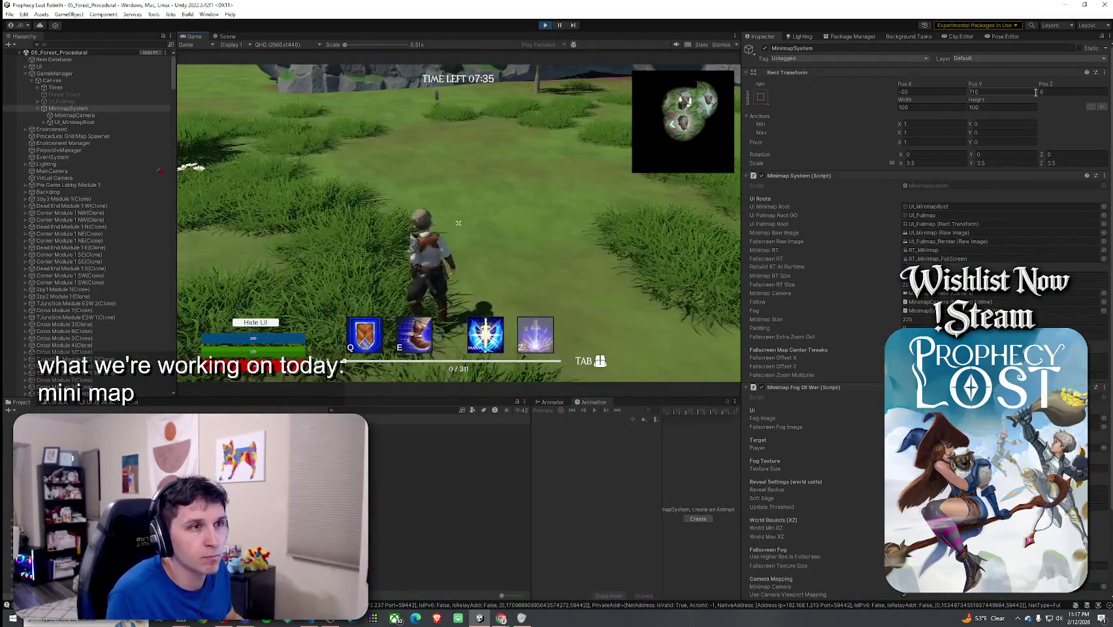
Copy the minimap's Rect Transform component values and exit Play mode.
left_click(1106, 73)
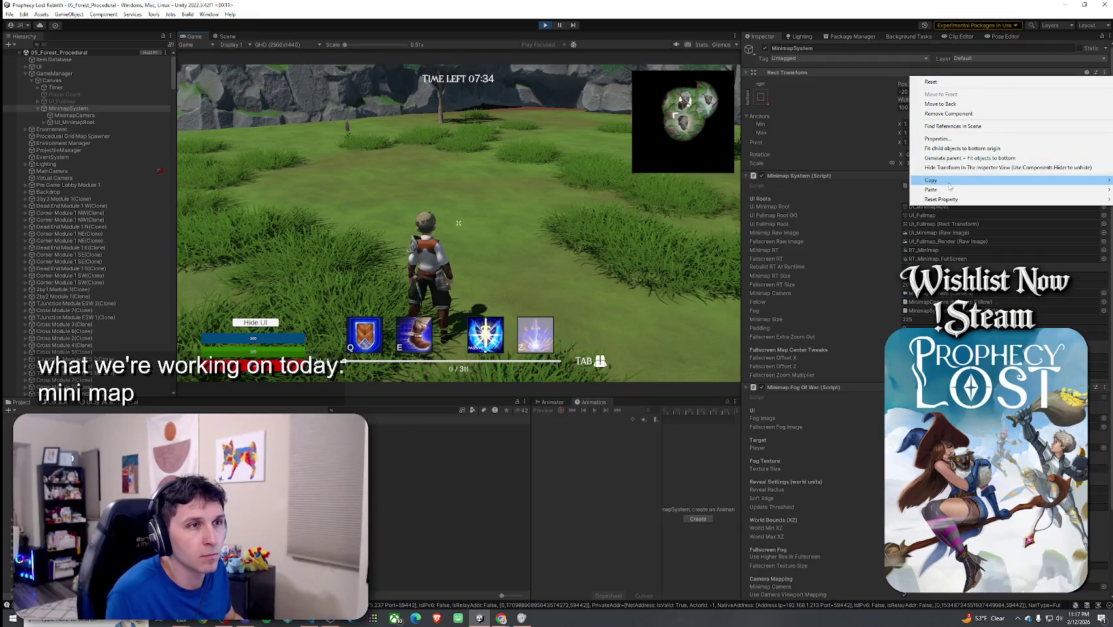
mouse_move(928, 180)
left_click(866, 226)
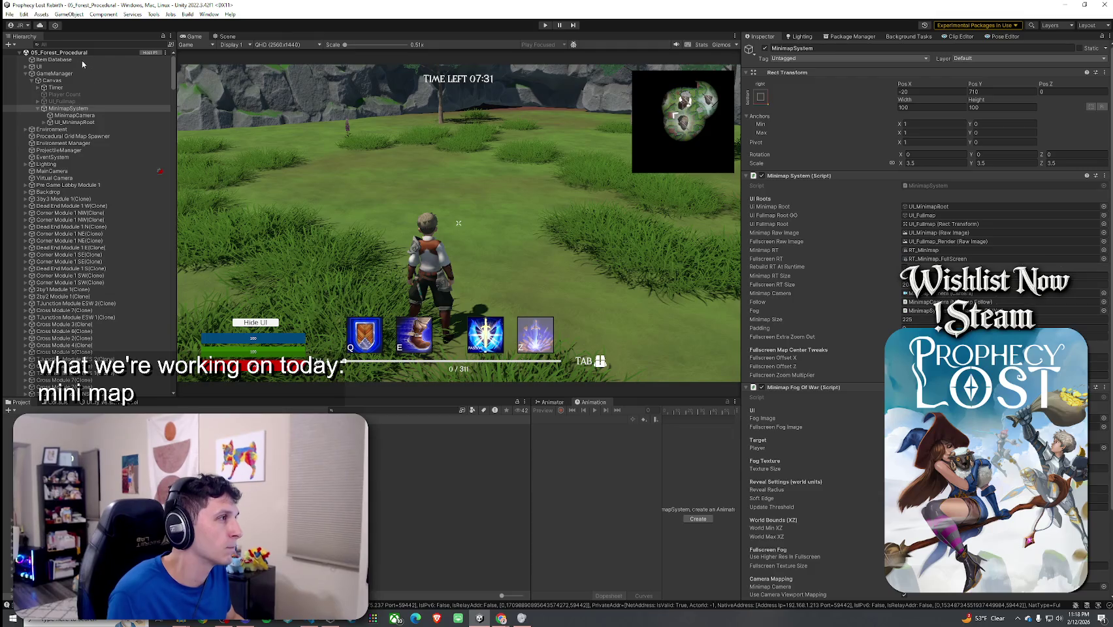
key("ctrl+p")
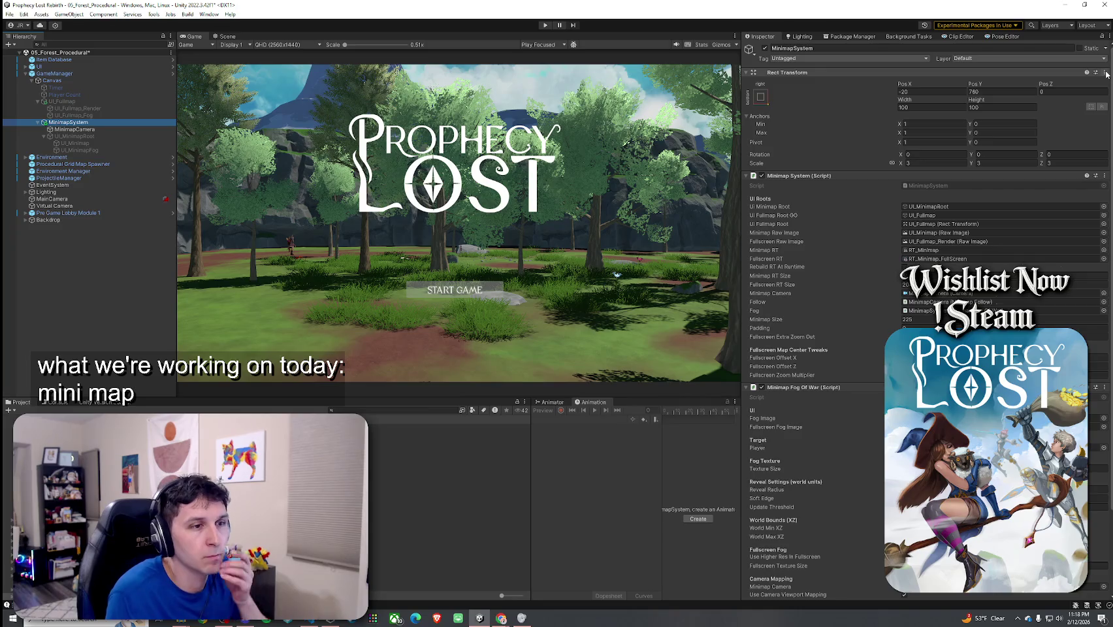
Reselect MinimapSystem, save the 05_Forest_Procedural scene, and refocus Unity to recompile scripts.
left_click(67, 136)
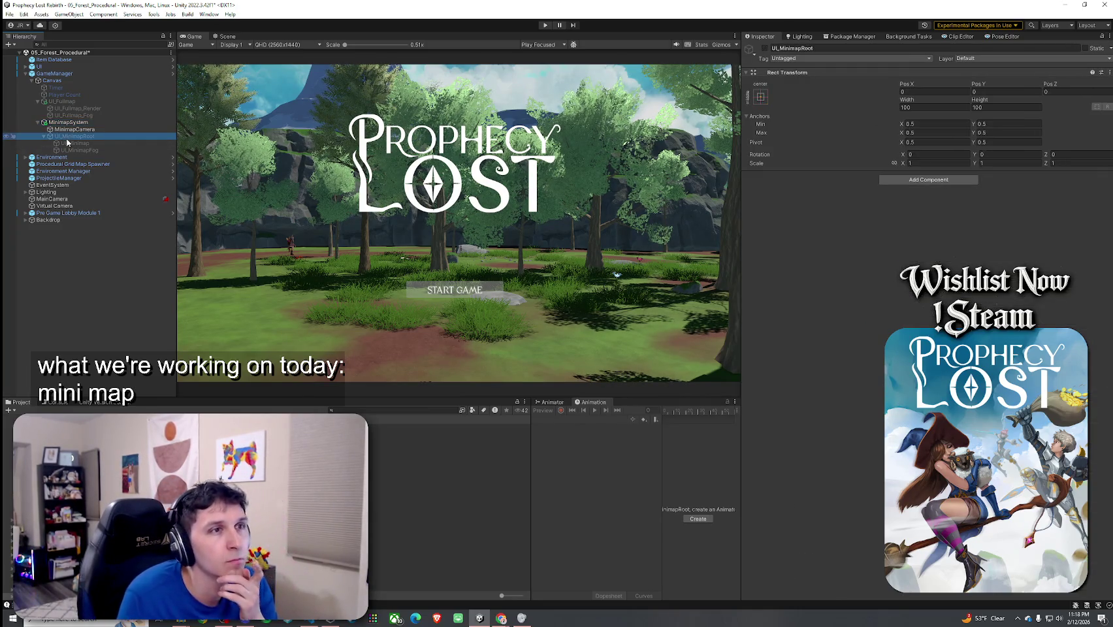
left_click(70, 124)
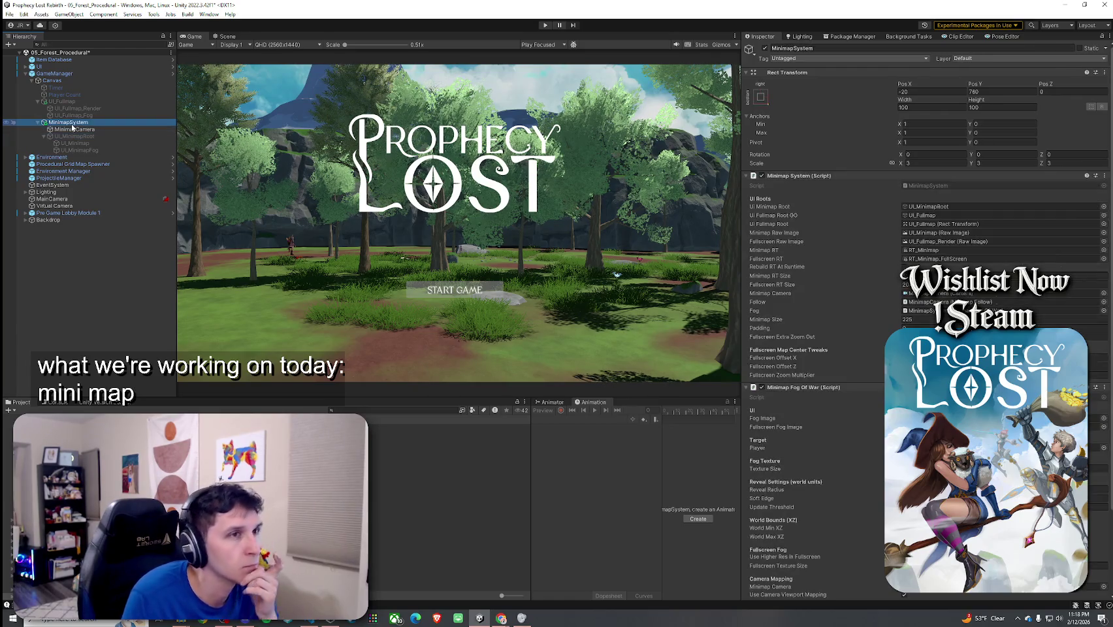
left_click(9, 14)
left_click(24, 55)
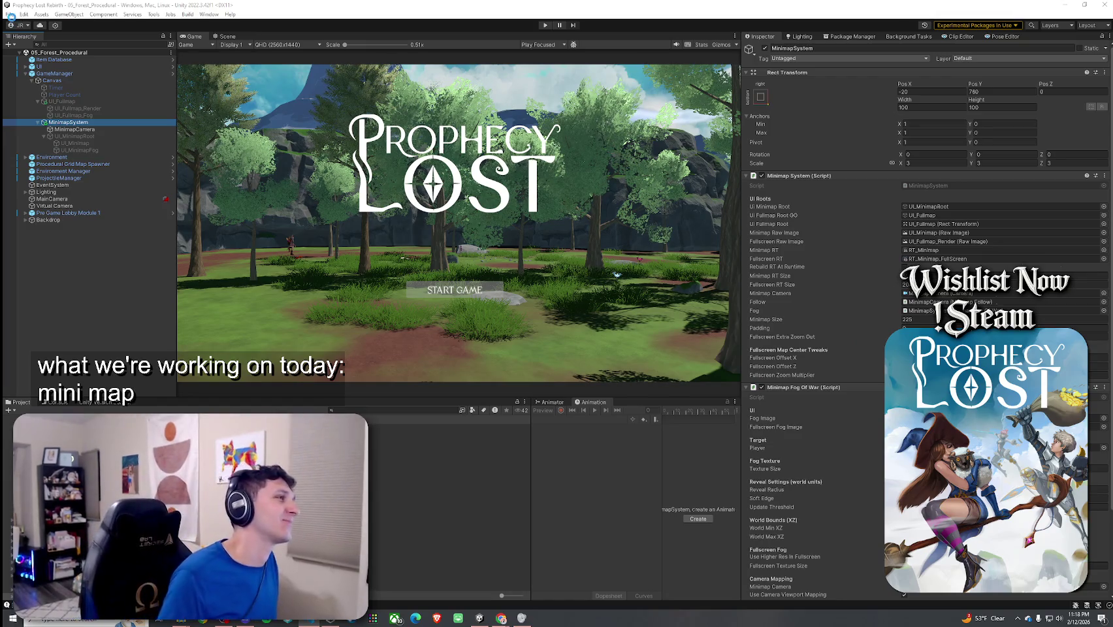
left_click(321, 271)
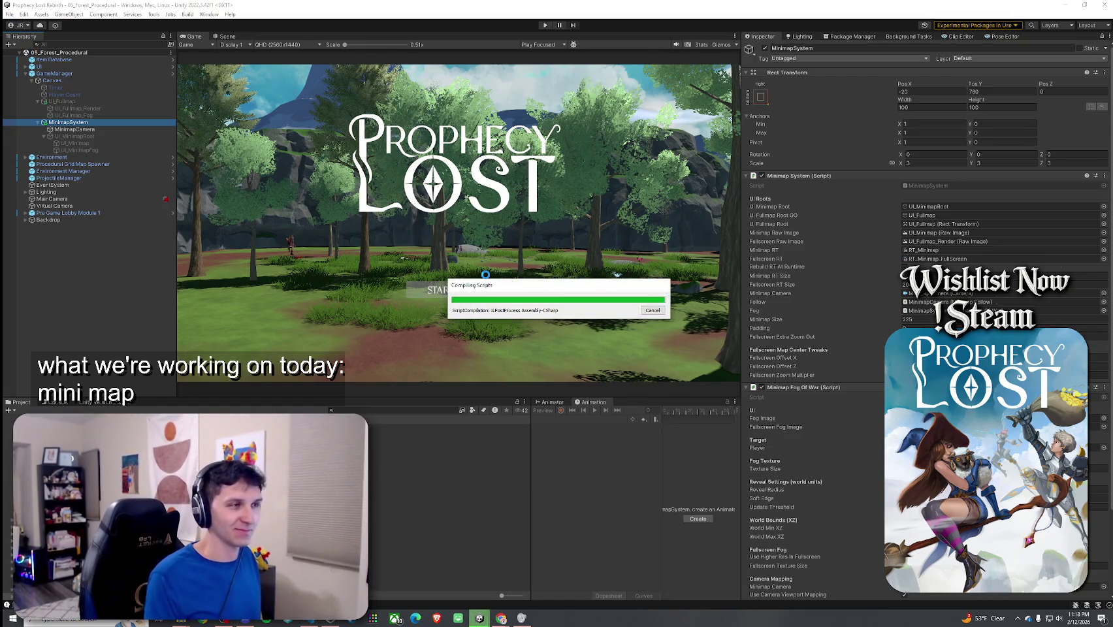
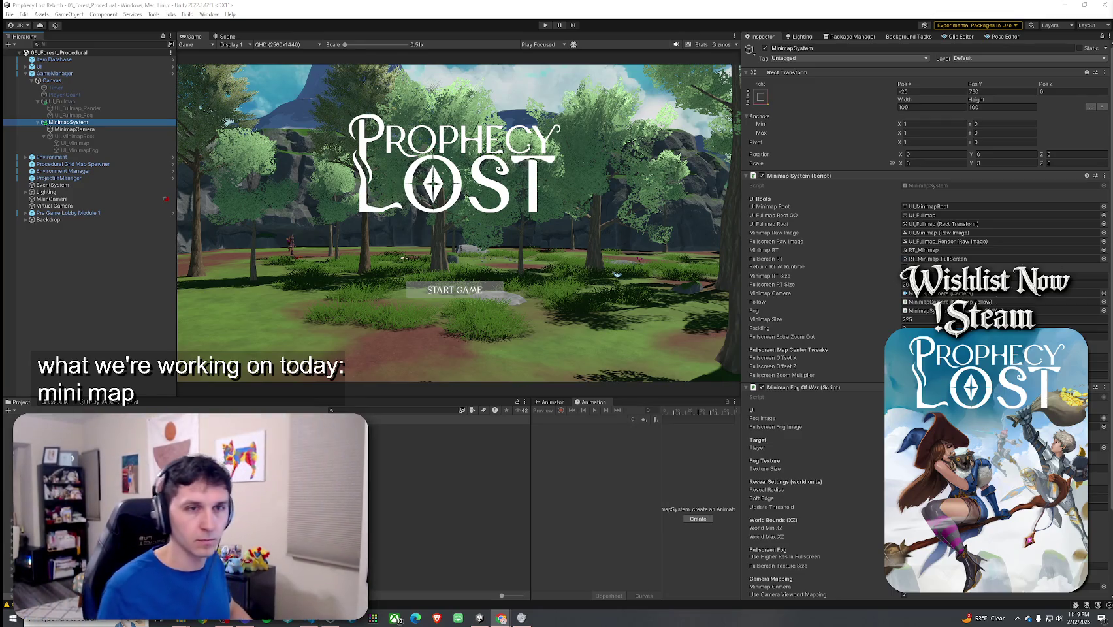
Bring The Plan document forward, reposition it over the game editor and paste the copied content.
key("alt+Tab")
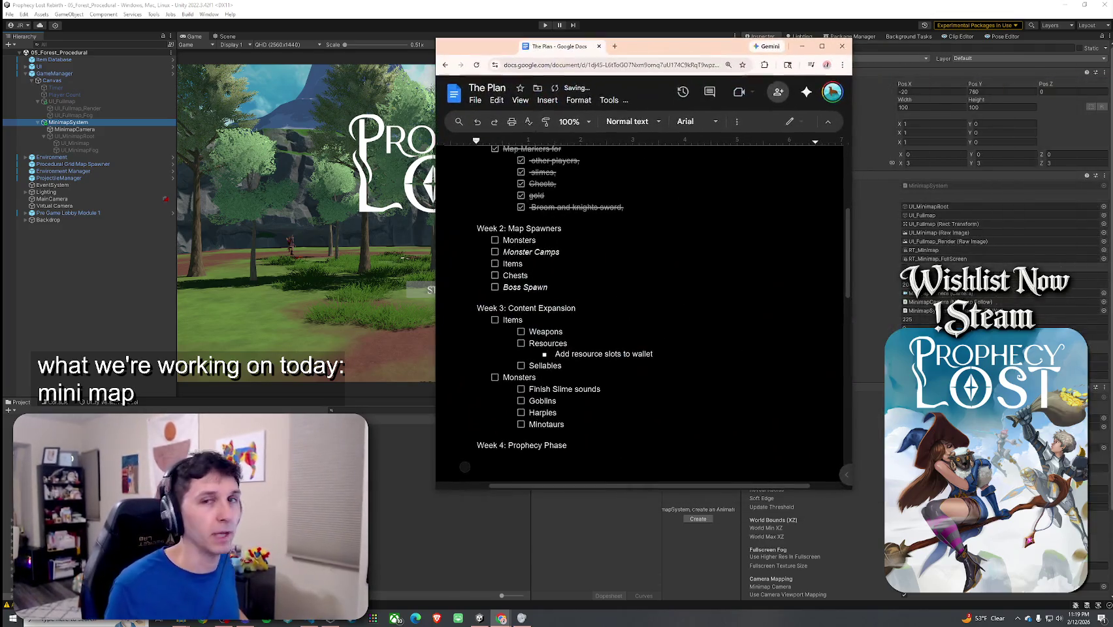
left_click(201, 107)
left_click_drag(653, 46, 625, 65)
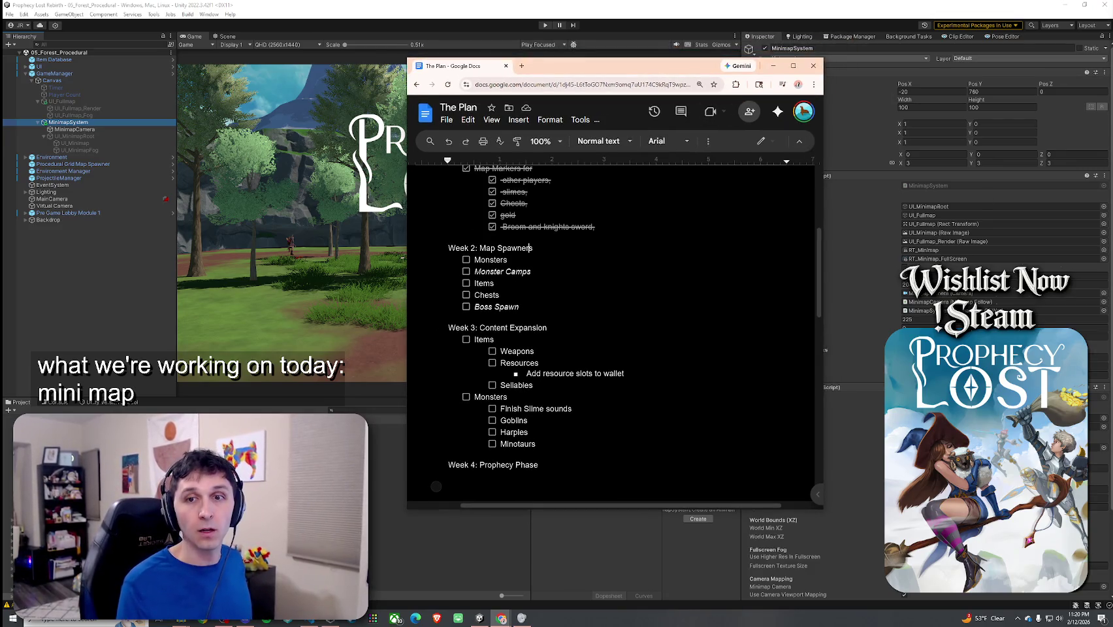
type("Week 6: Finish Witch Character")
Renumber the first headings to Week 2, Map Spawners Week 3 and Content Expansion Week 4.
double_click(472, 292)
type("2")
double_click(472, 312)
type("3")
double_click(472, 392)
type("4")
scroll(468, 432, "down", 3)
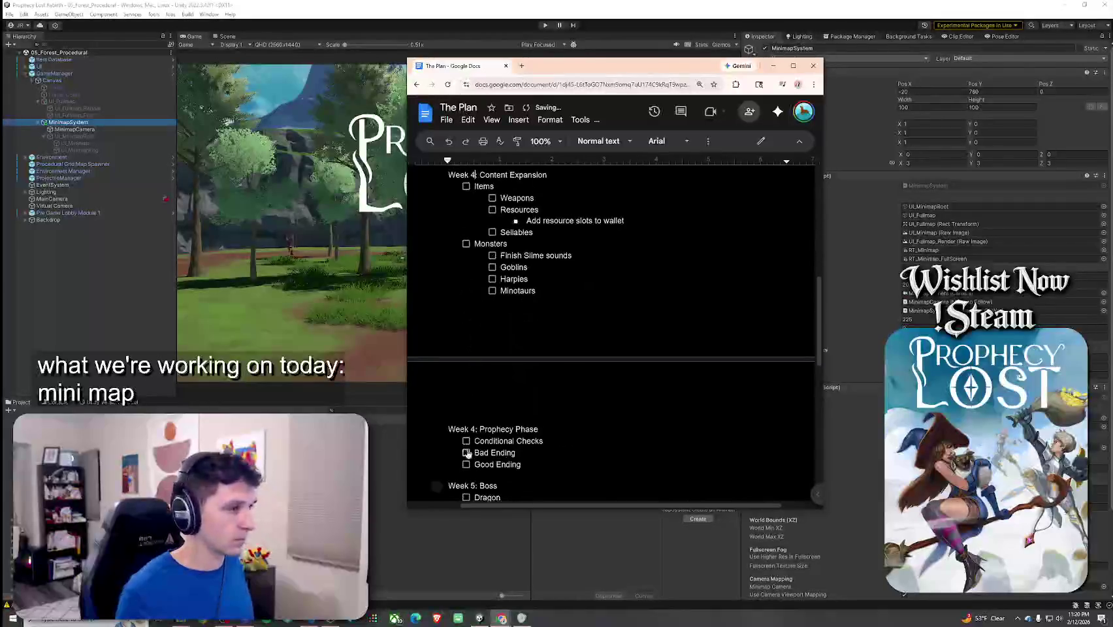
Renumber Prophecy Phase to Week 5 and Boss to Week 6, then add a line after sound design.
double_click(473, 429)
type("5")
scroll(479, 299, "down", 3)
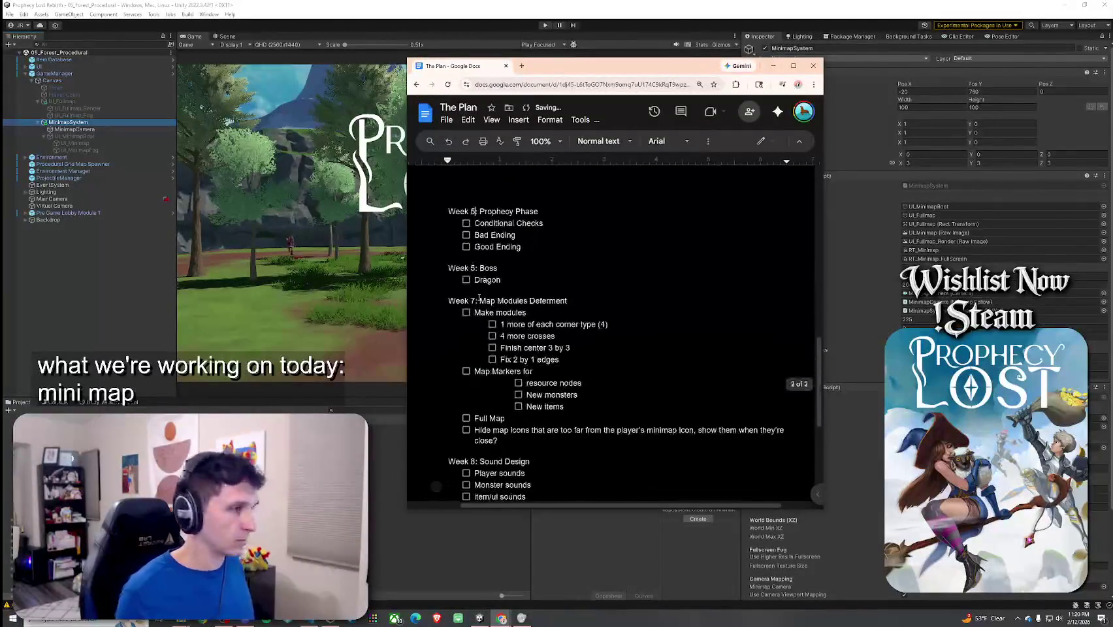
double_click(472, 268)
type("6")
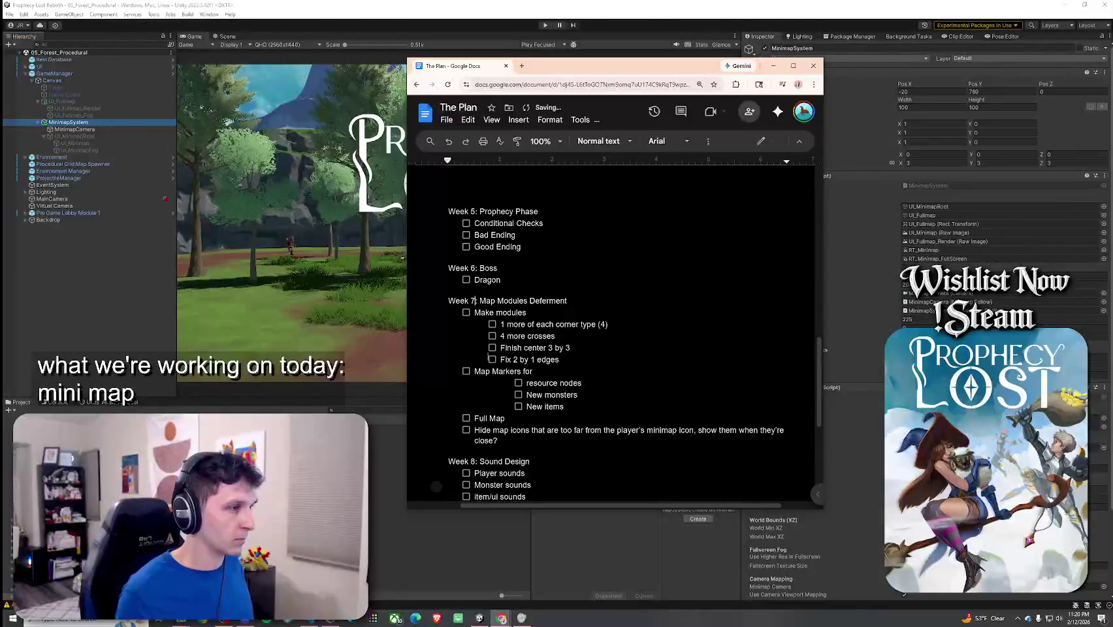
scroll(497, 366, "down", 2)
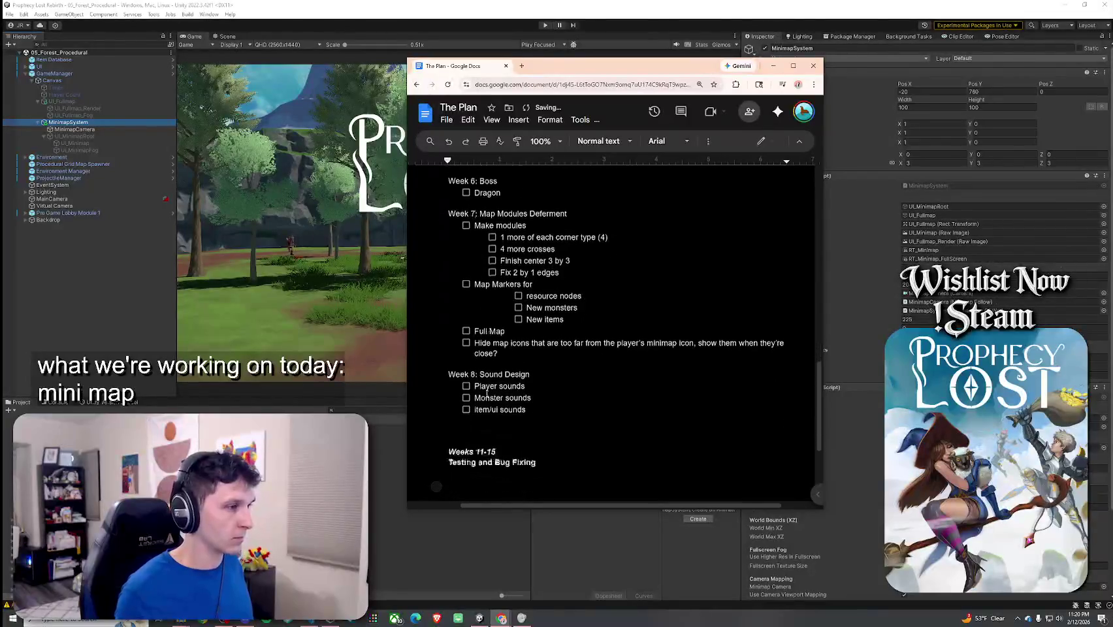
left_click(541, 420)
key("Return")
Add the 'Week 9: Improve Combat' heading and maximize the document window.
type("Week 9")
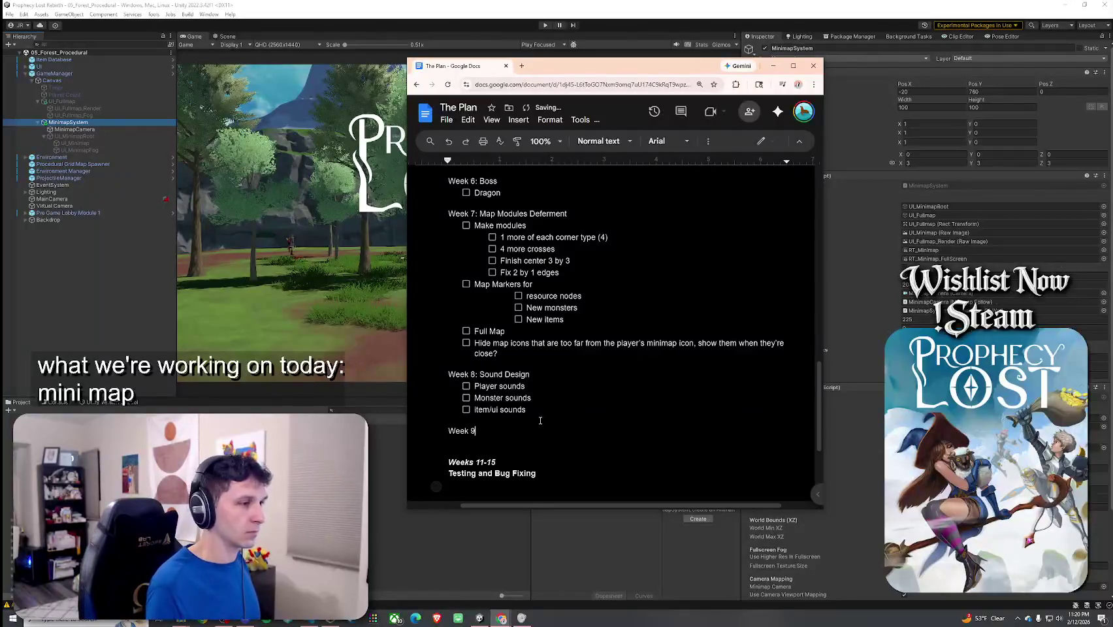
type(": Improve Combat")
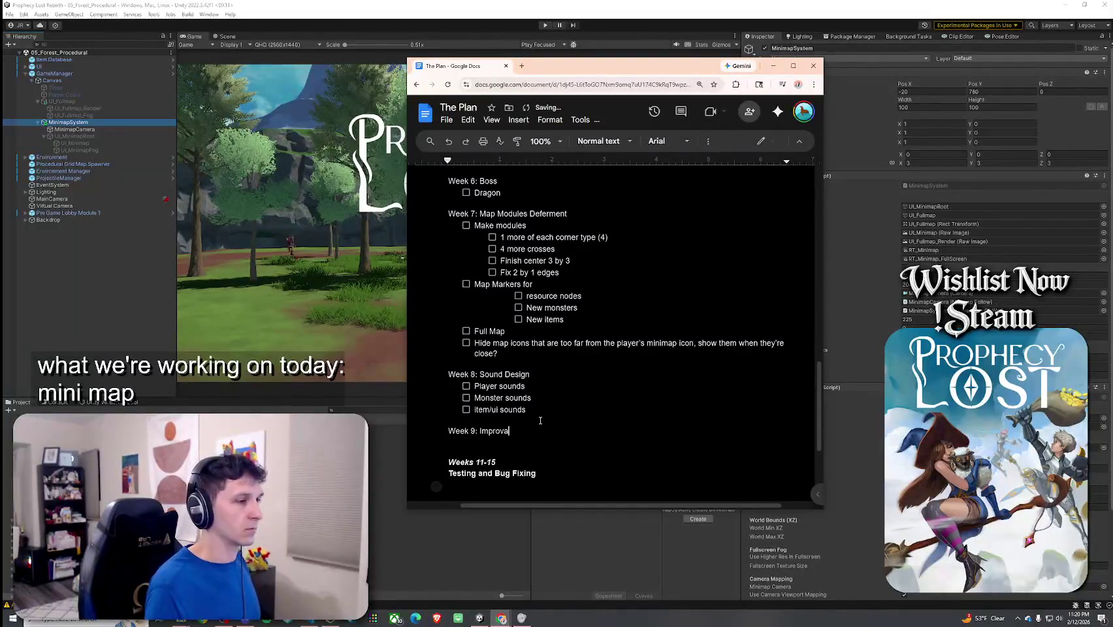
key("Return")
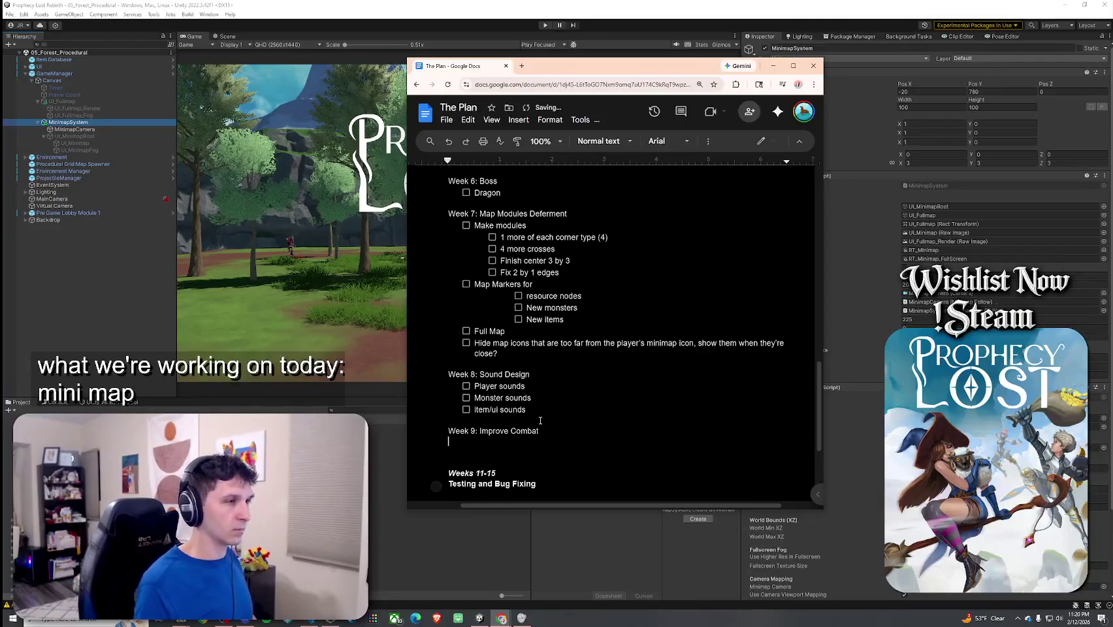
double_click(634, 74)
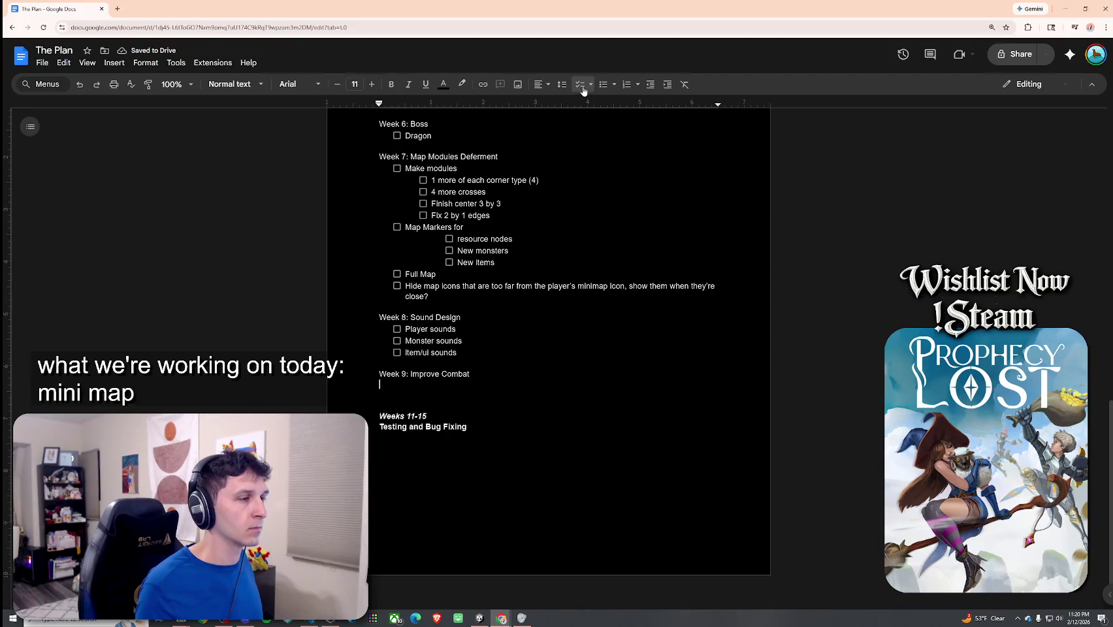
Start a checklist with 'Sliding?', 'Air attack upward momentum?' and 'Buffered Inputs?'.
left_click(579, 84)
type("Sliding?")
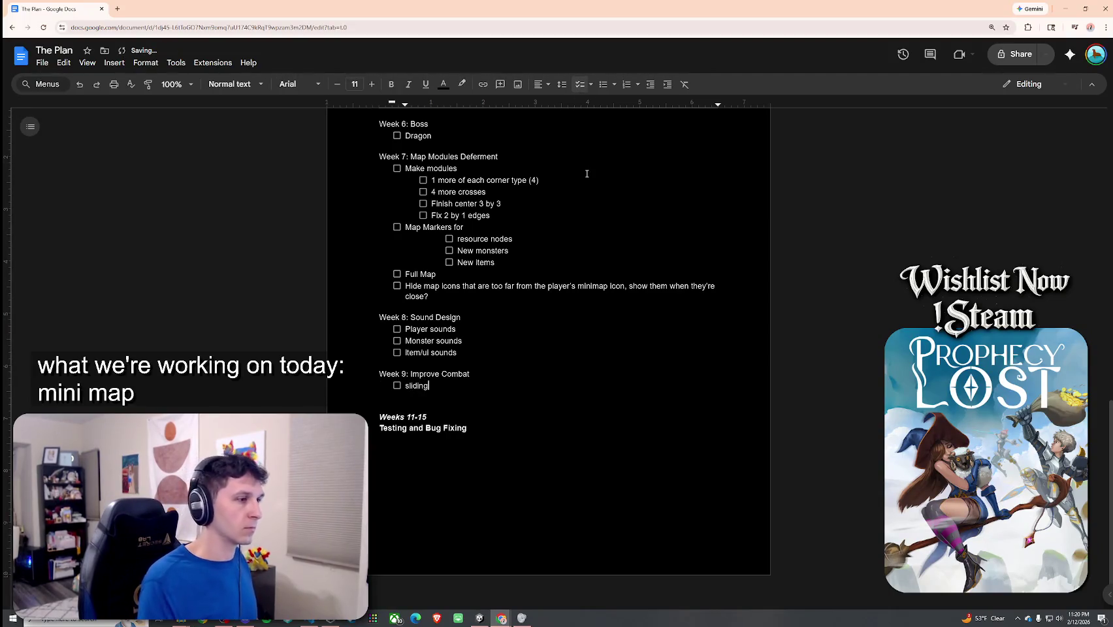
key("Return")
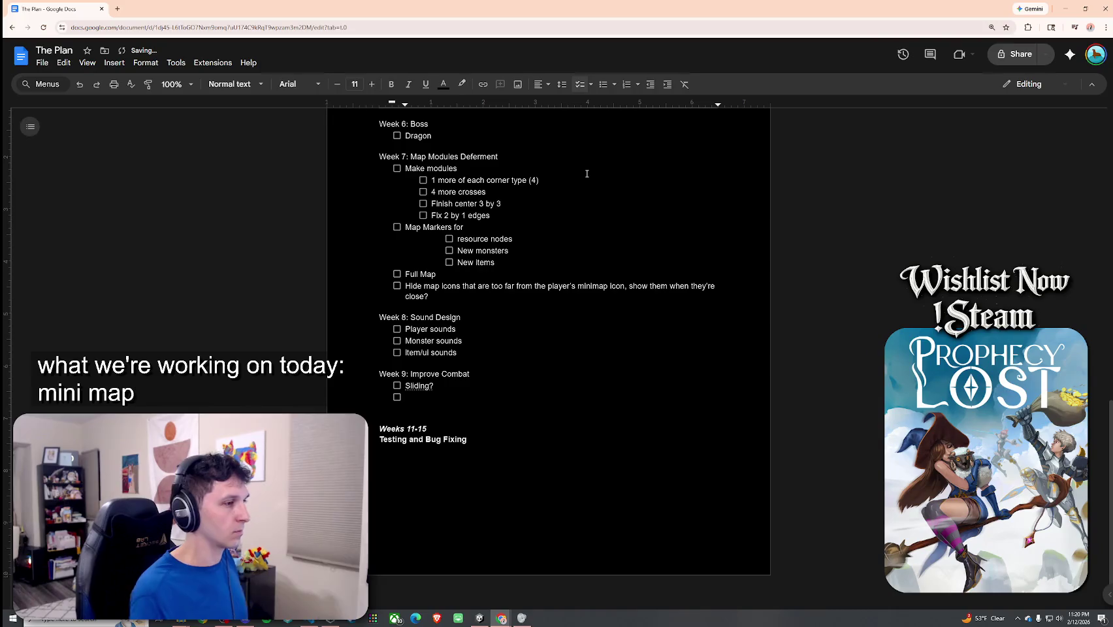
type("Air attack ")
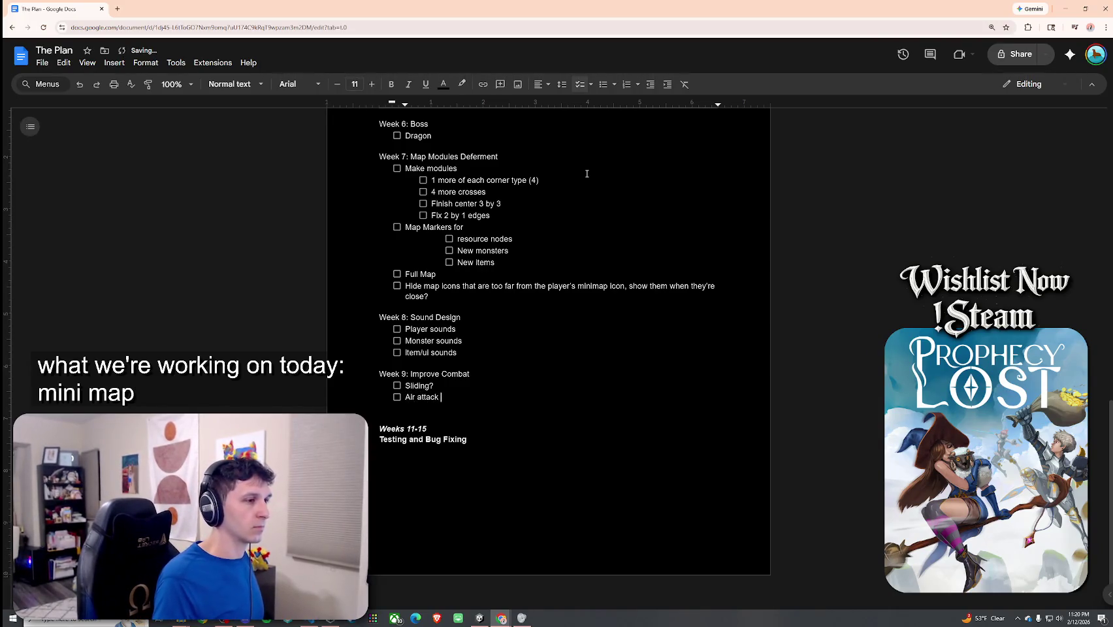
type("upward")
key("BackSpace")
key("BackSpace")
key("BackSpace")
type("upward mome")
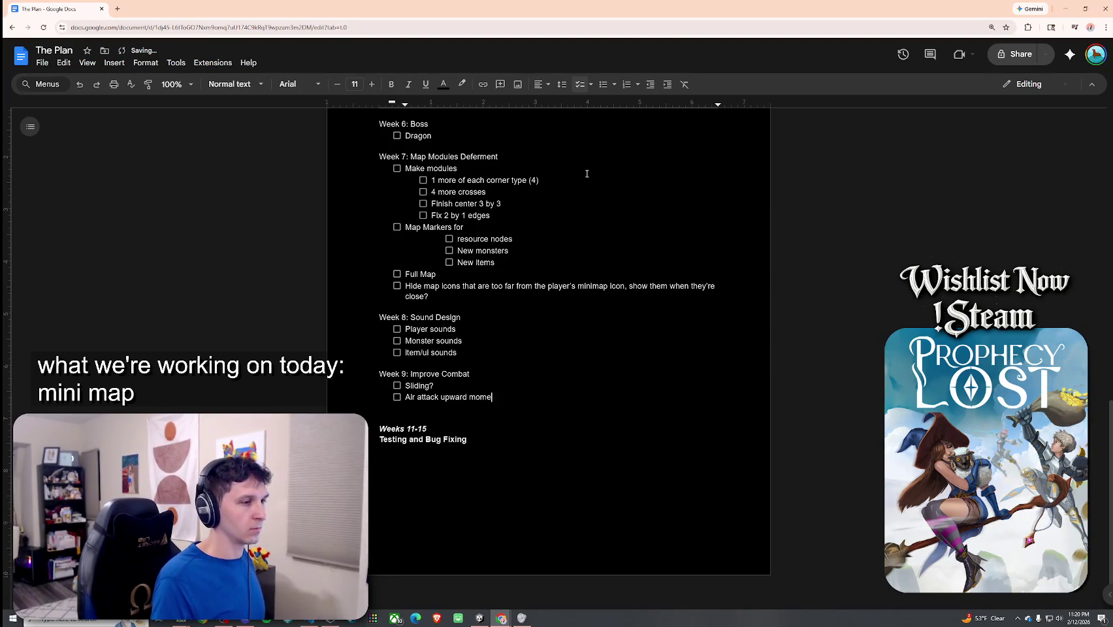
type("ntum?")
key("Return")
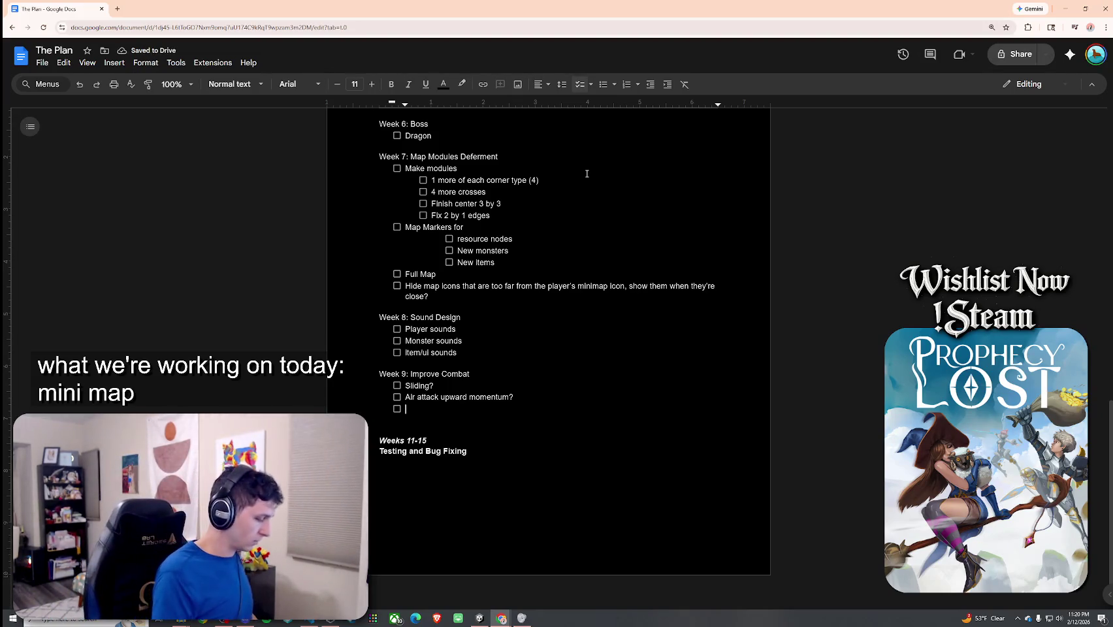
type("buf")
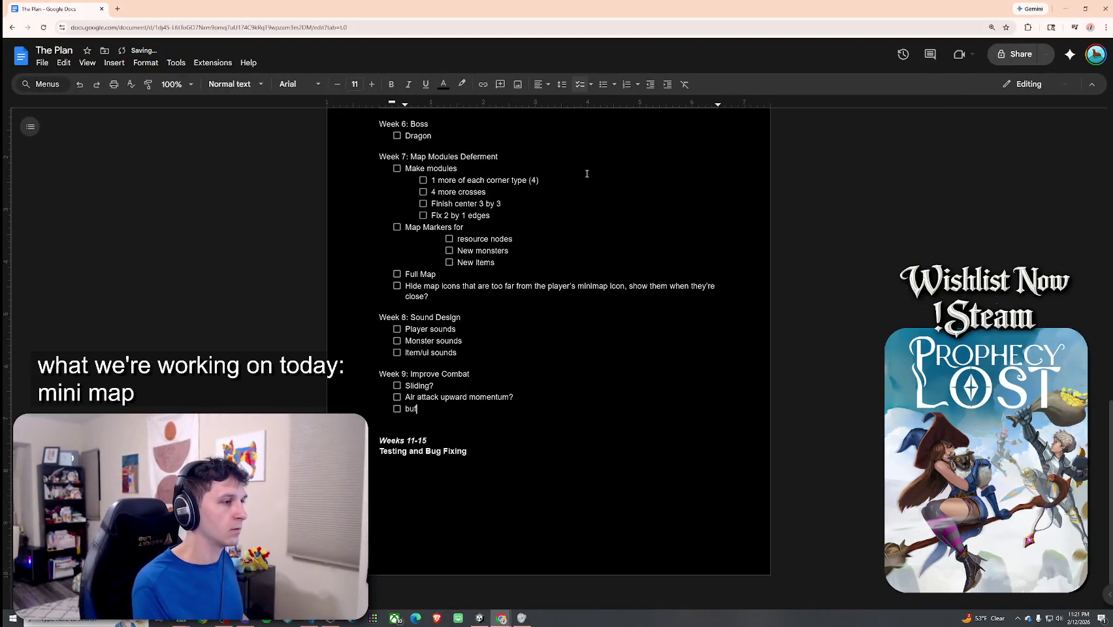
type("Buffered Inputs?")
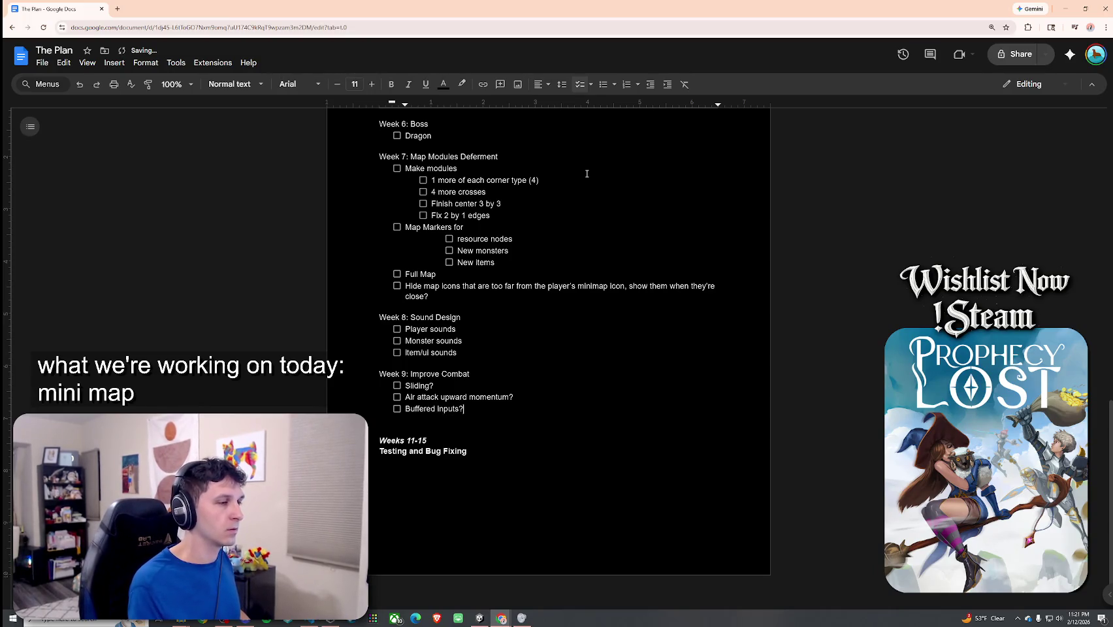
key("Return")
Add 'Charge melee attack on third quick attack?' and start prefixing it with 'Option to'.
type("Charge ")
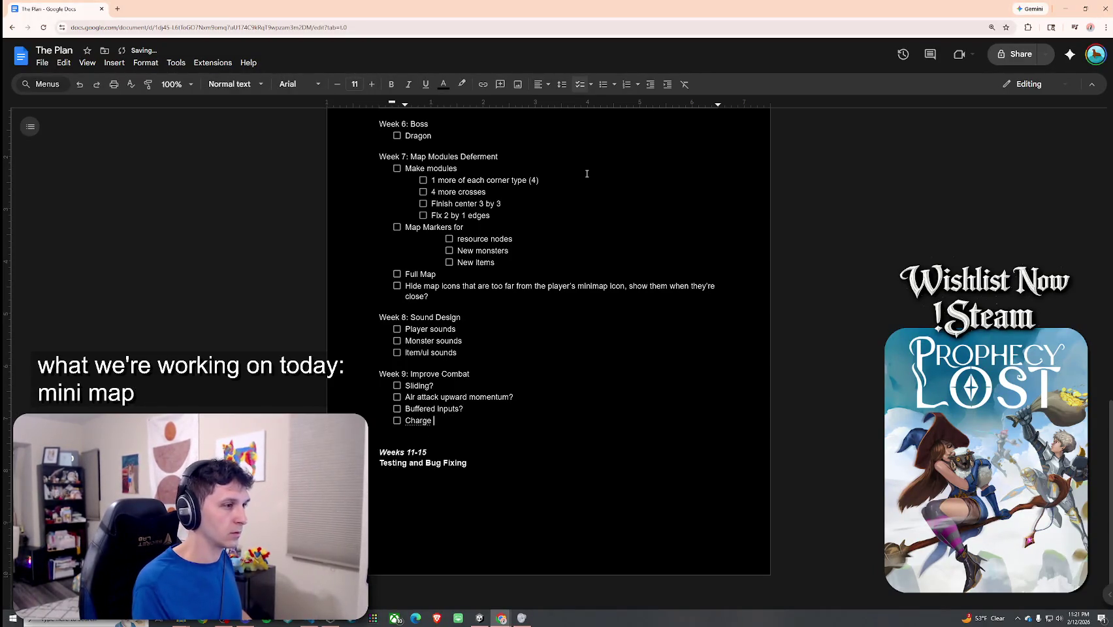
type("melee a")
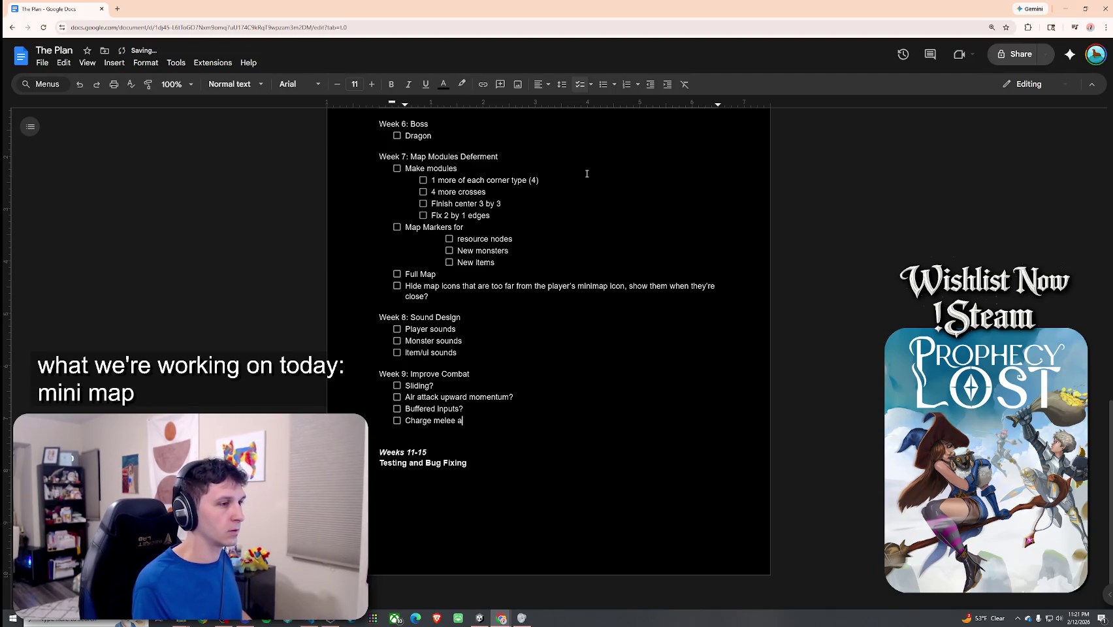
type("ttack on thlur")
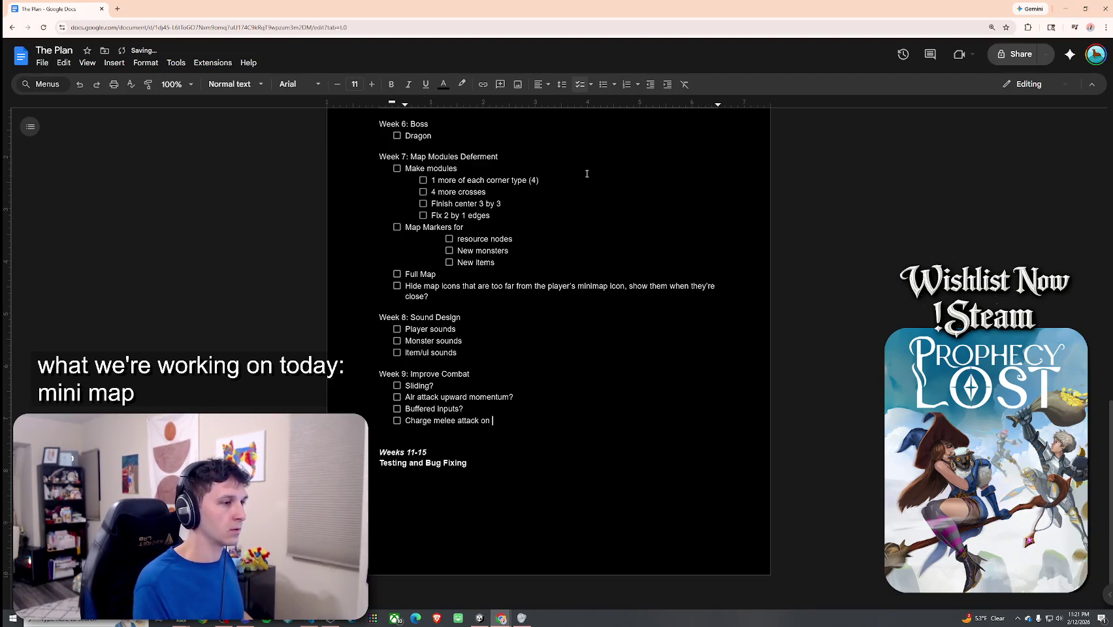
key("BackSpace")
key("BackSpace")
key("BackSpace")
type("ird quick")
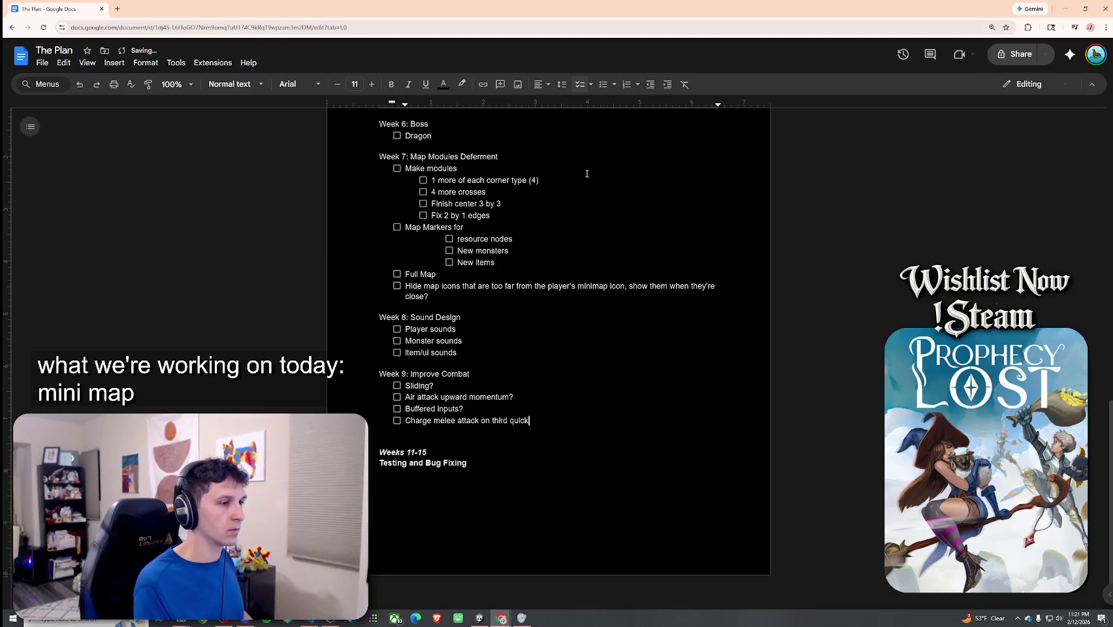
type(" attack?")
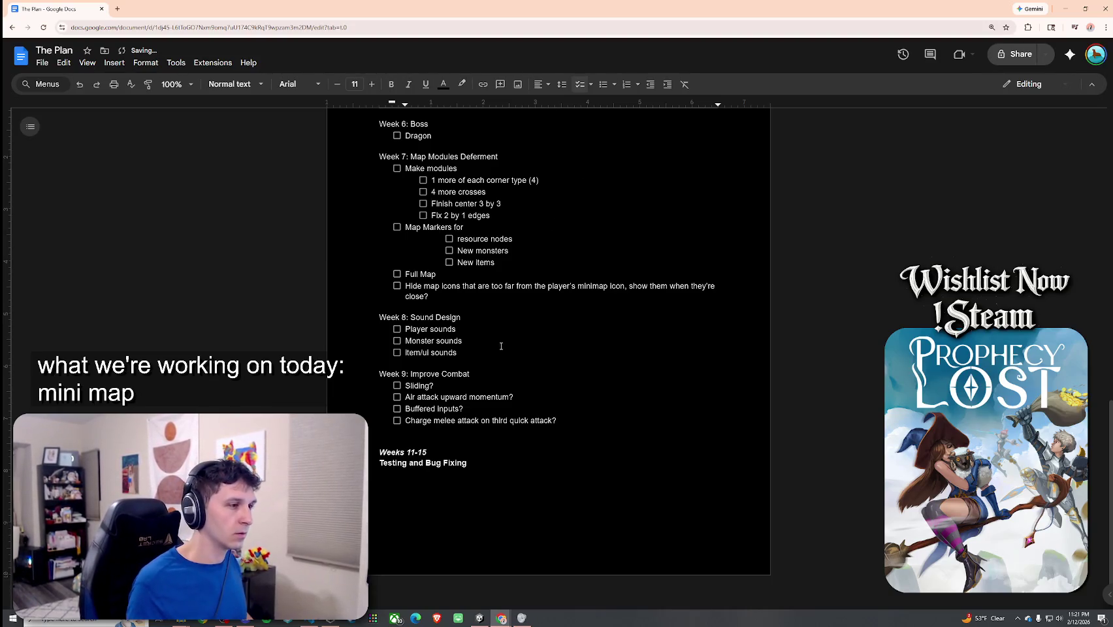
key("Home")
type("Option to ")
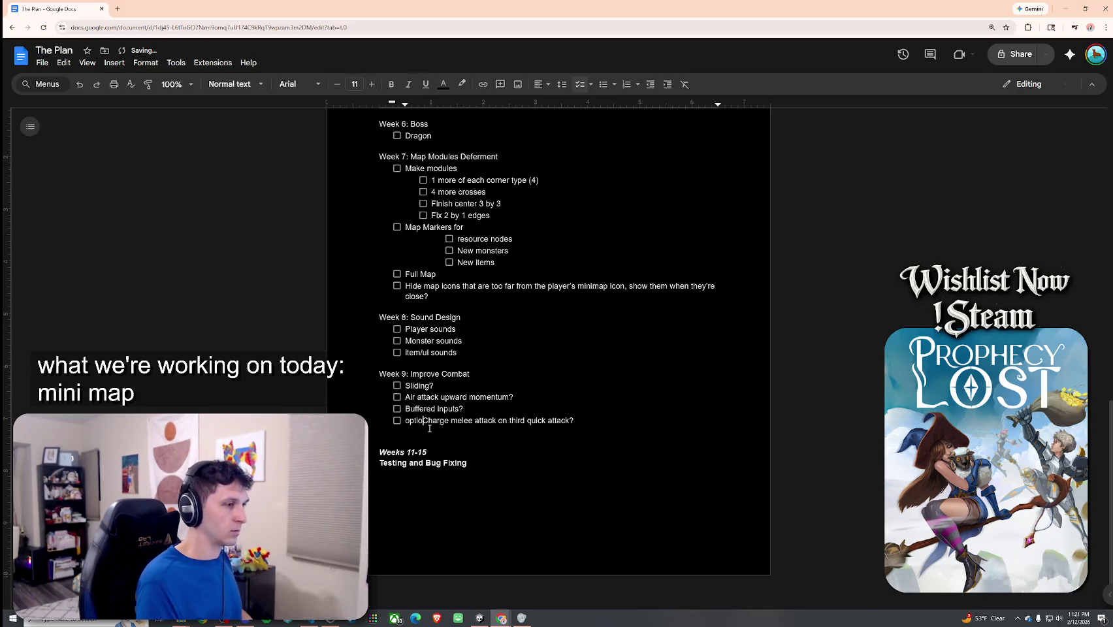
type("c")
Fix the charge item's leftover capital C and add a 'climbing' checklist item.
left_click_drag(447, 422, 451, 423)
key("BackSpace")
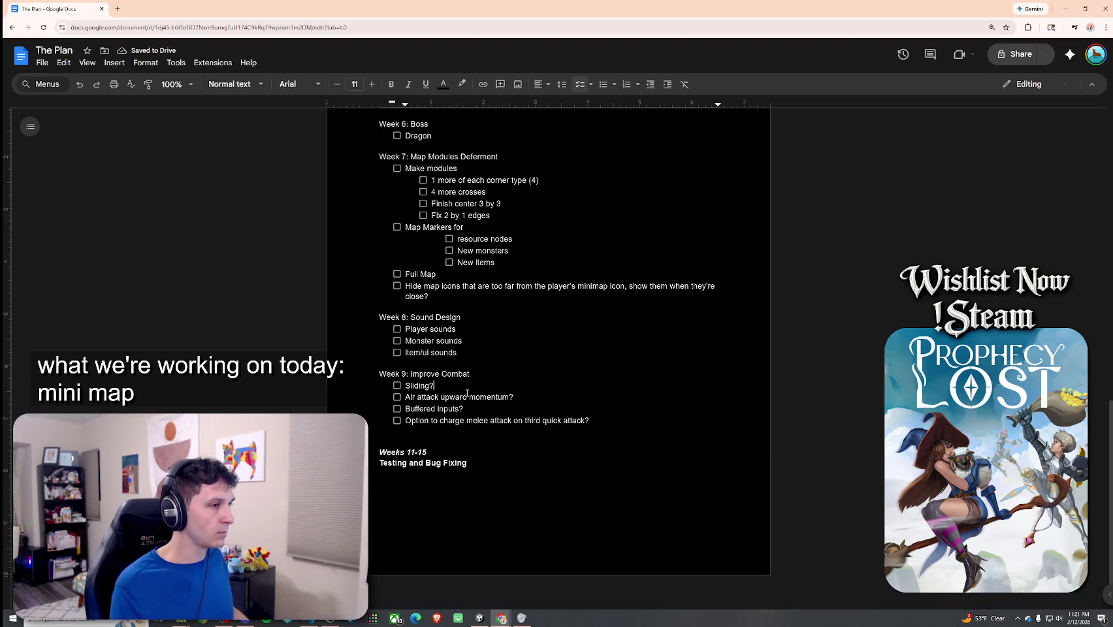
key("Return")
type("climbing")
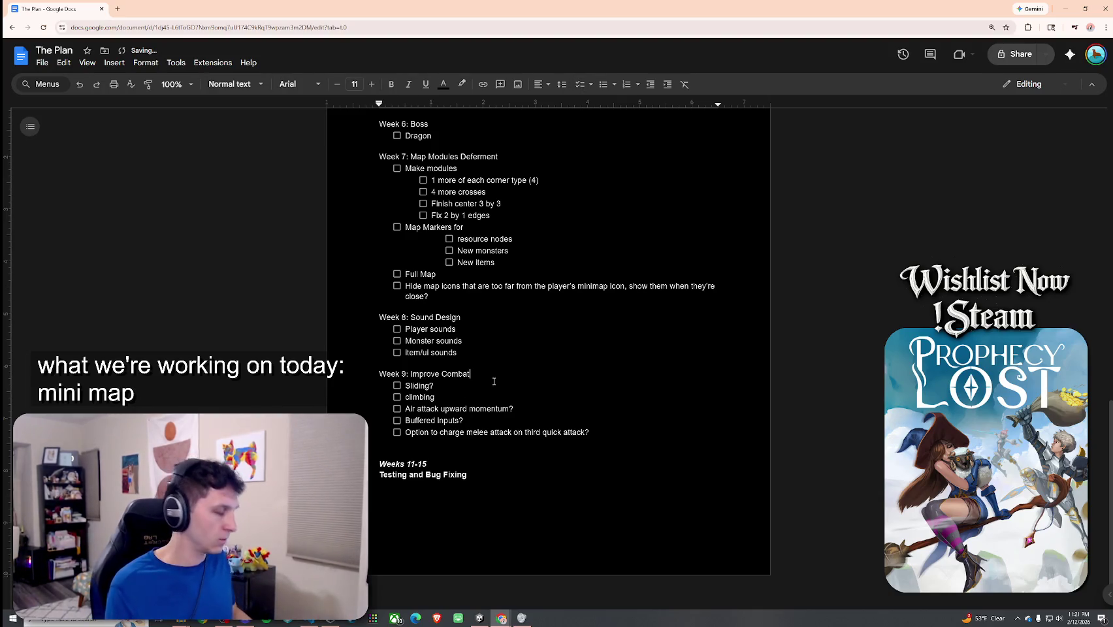
Extend the heading to 'Improve Combat and Movement' and add a task about full-body attack animations.
left_click(494, 381)
type("and Movement")
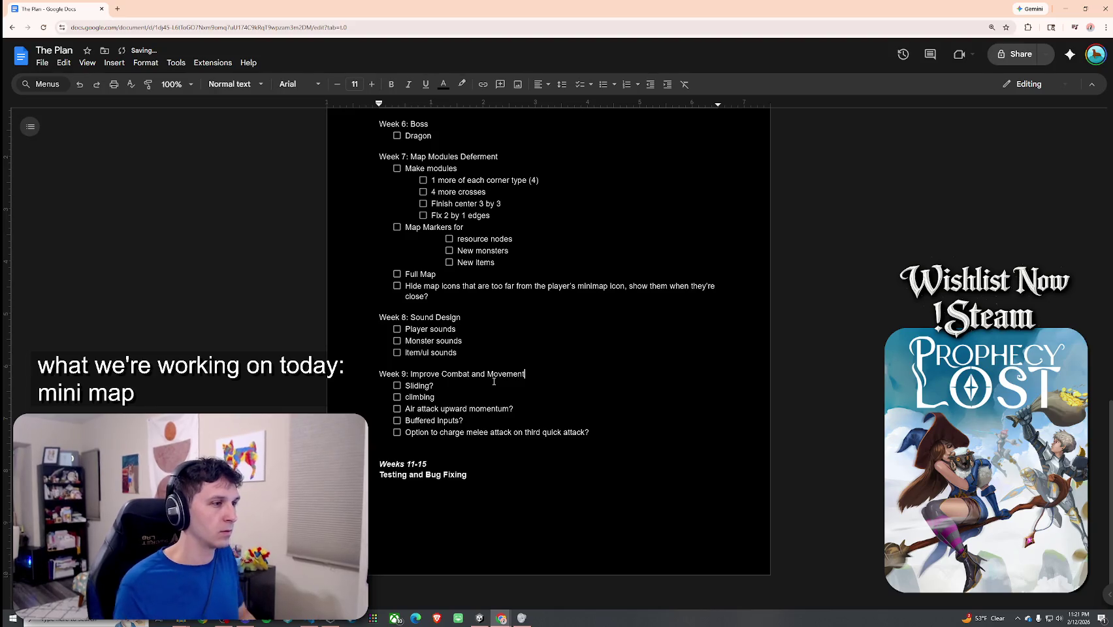
key("Return")
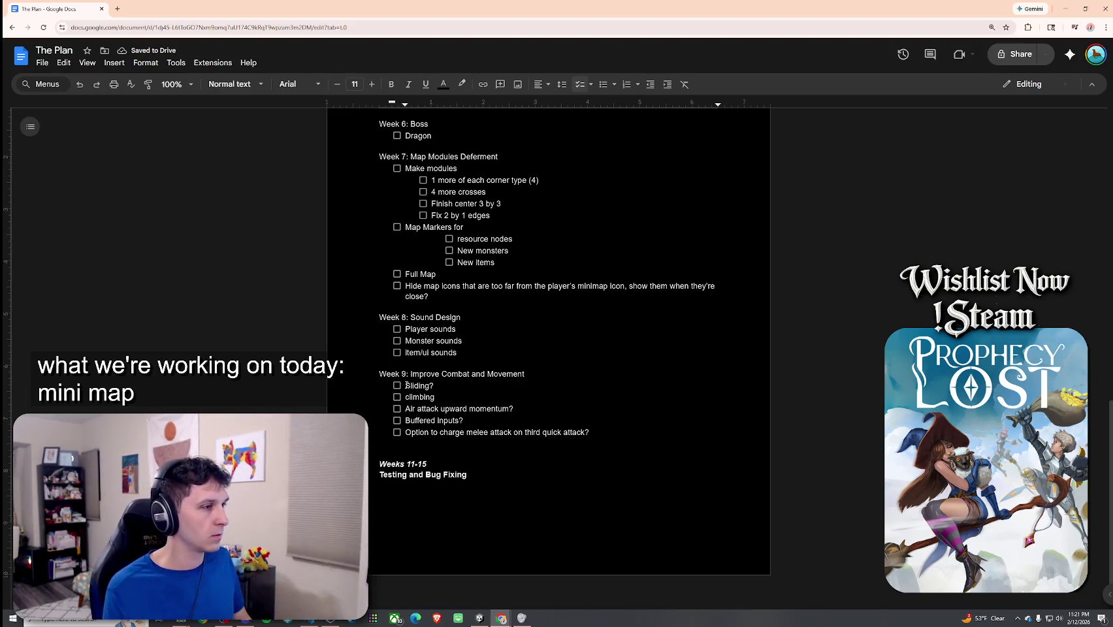
type("Make at")
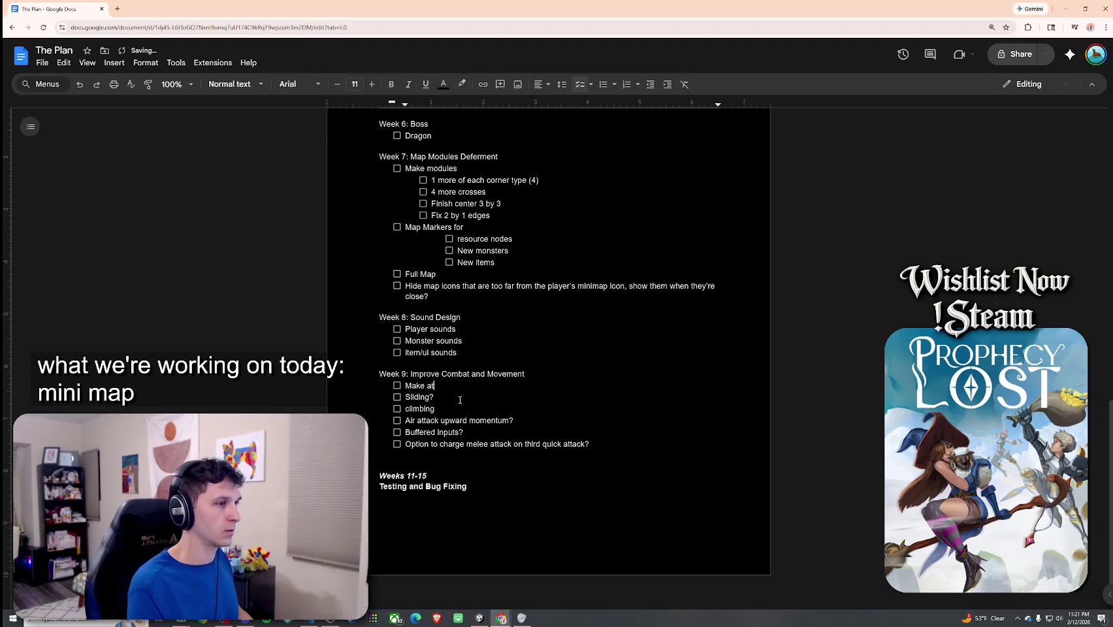
type("tack animations full body")
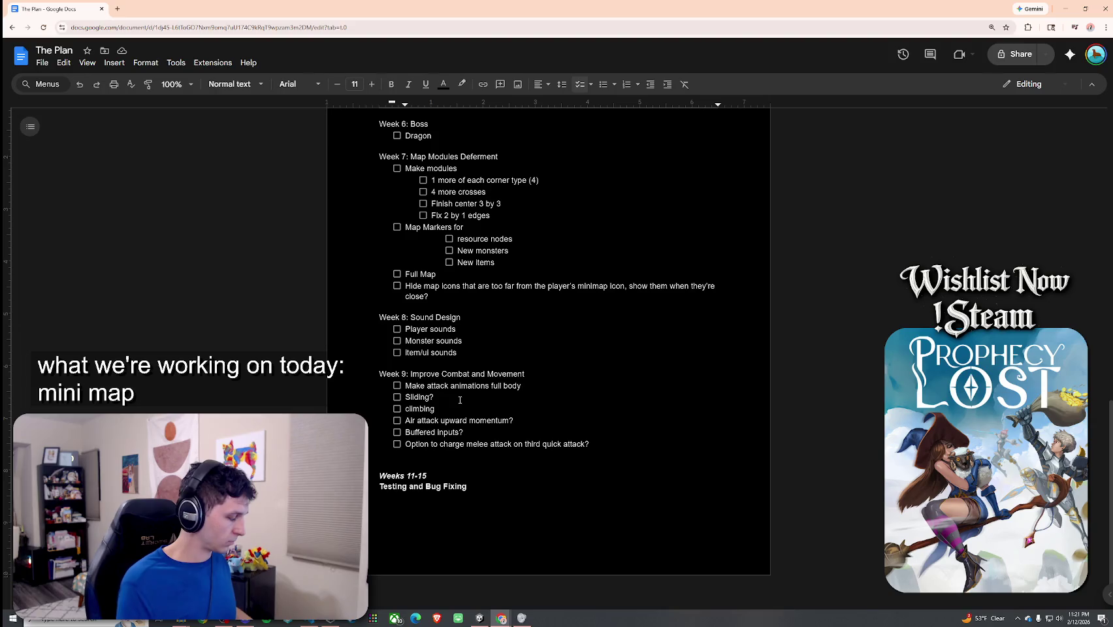
type(" and prop")
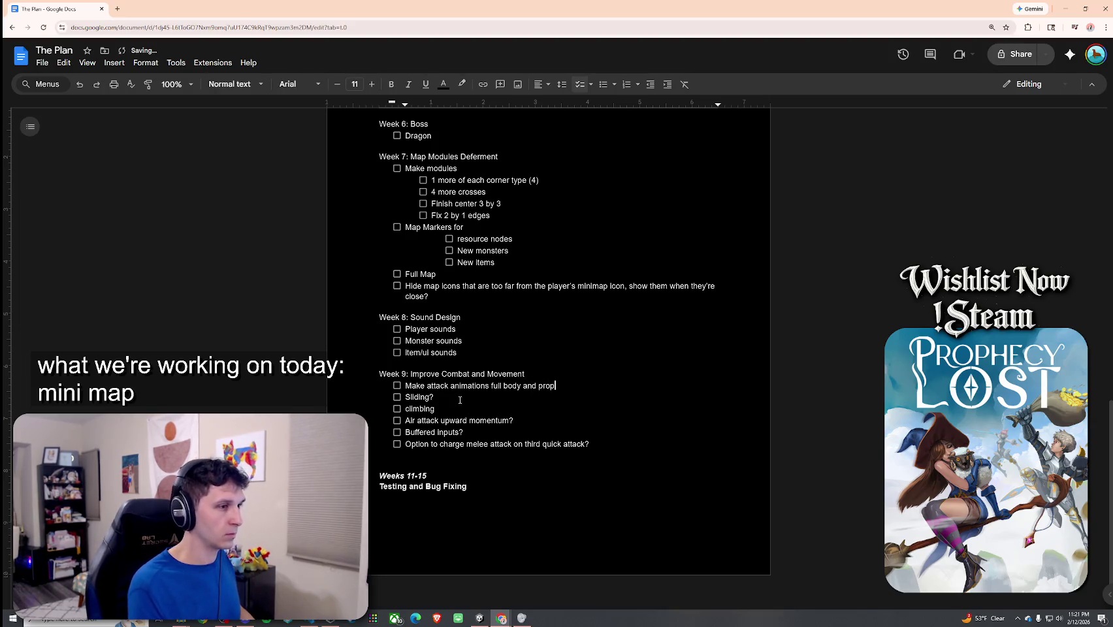
type("el you forward")
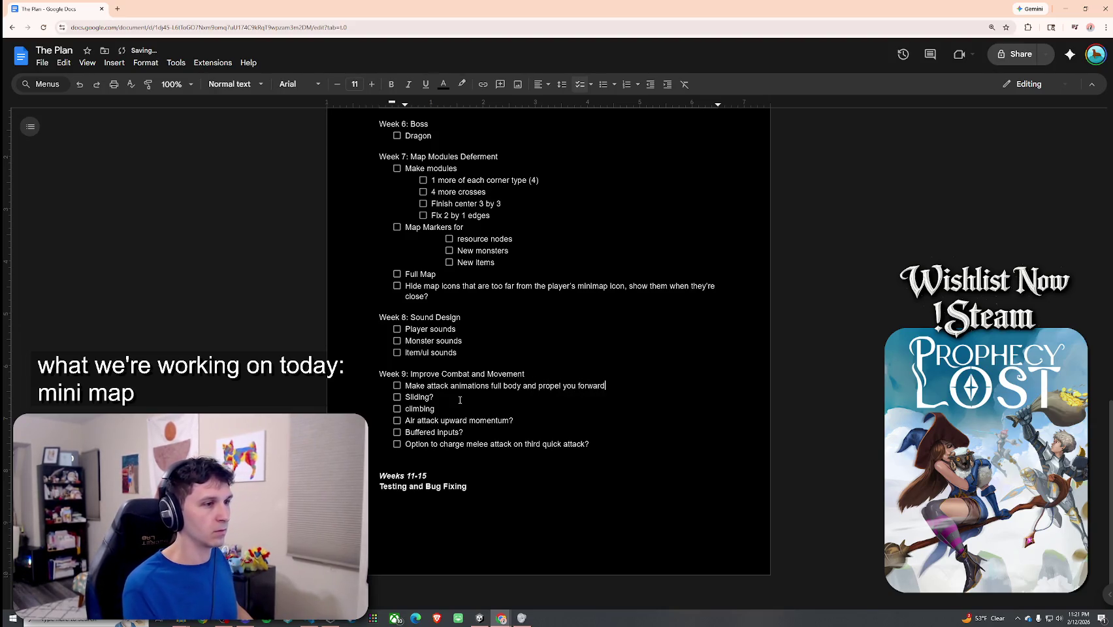
Reword it to '…full body, keep you from moving or rotating, but propel you forward'.
double_click(531, 385)
key("BackSpace")
type(", ")
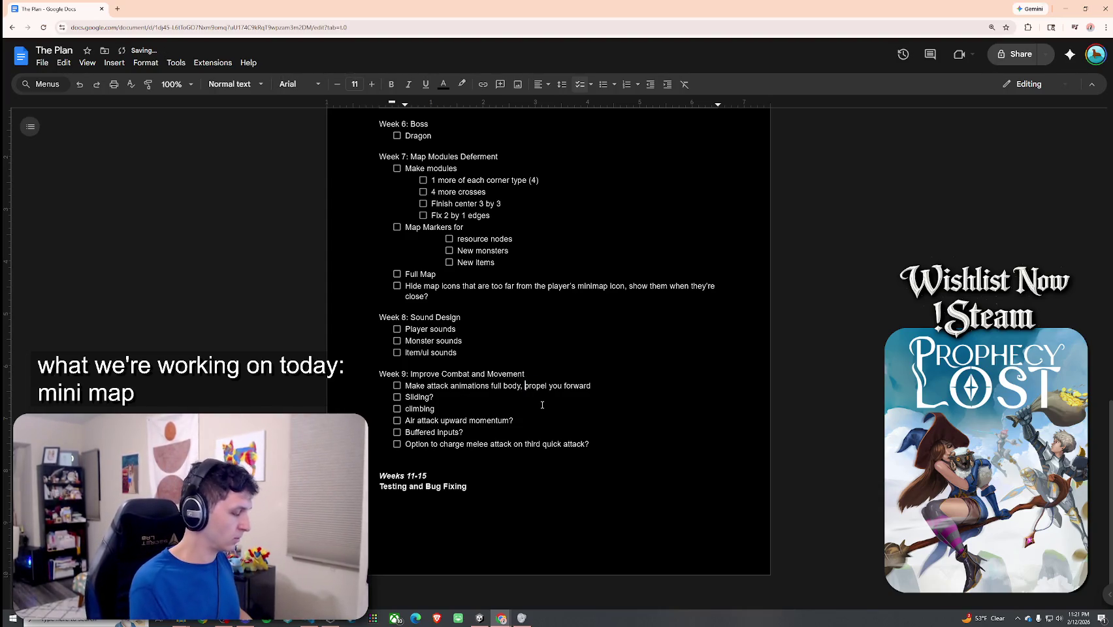
type("keep you ")
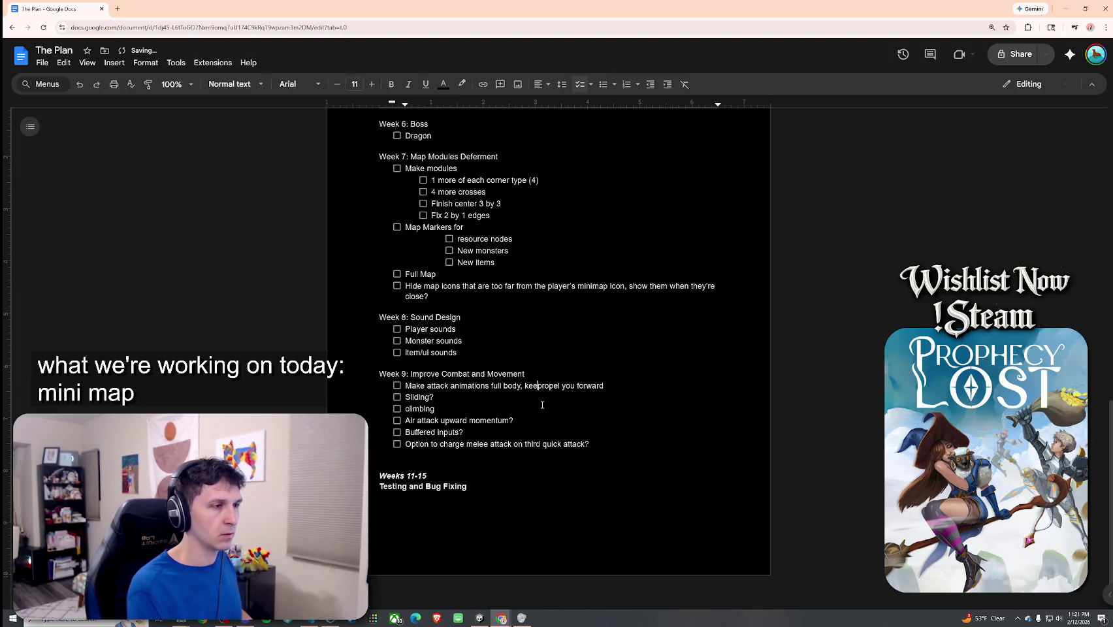
type("from moving, bu")
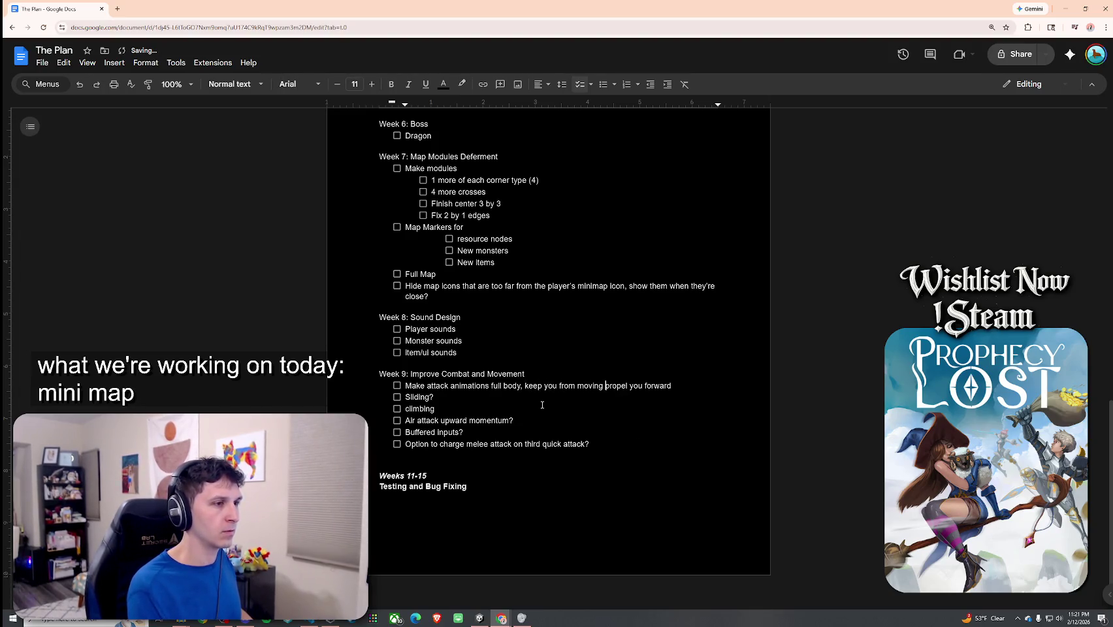
type("t")
left_click(710, 387)
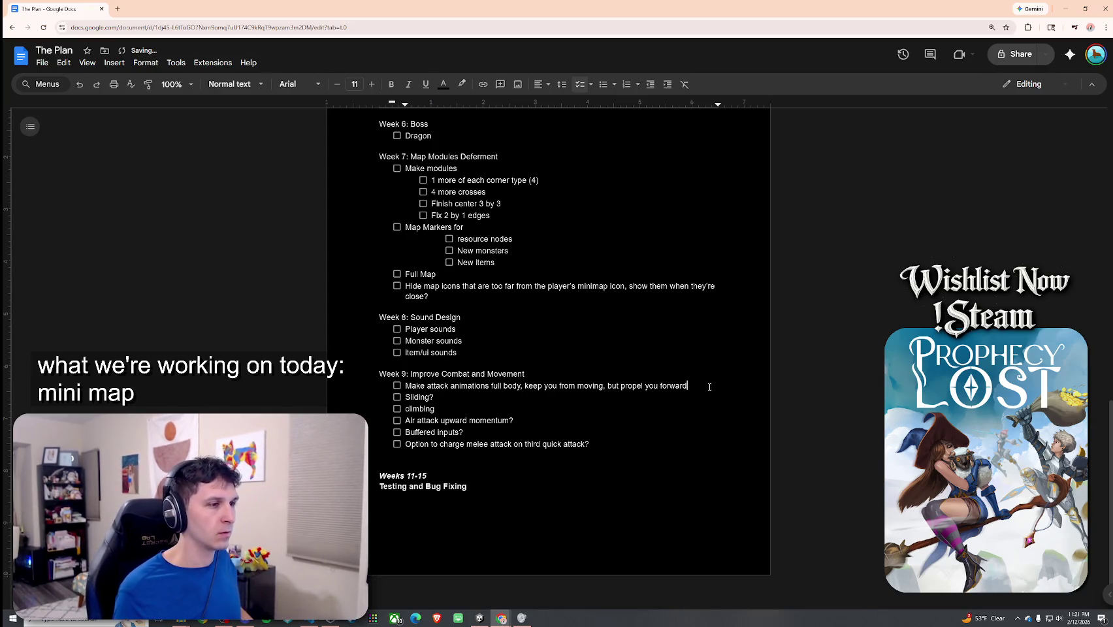
left_click(604, 386)
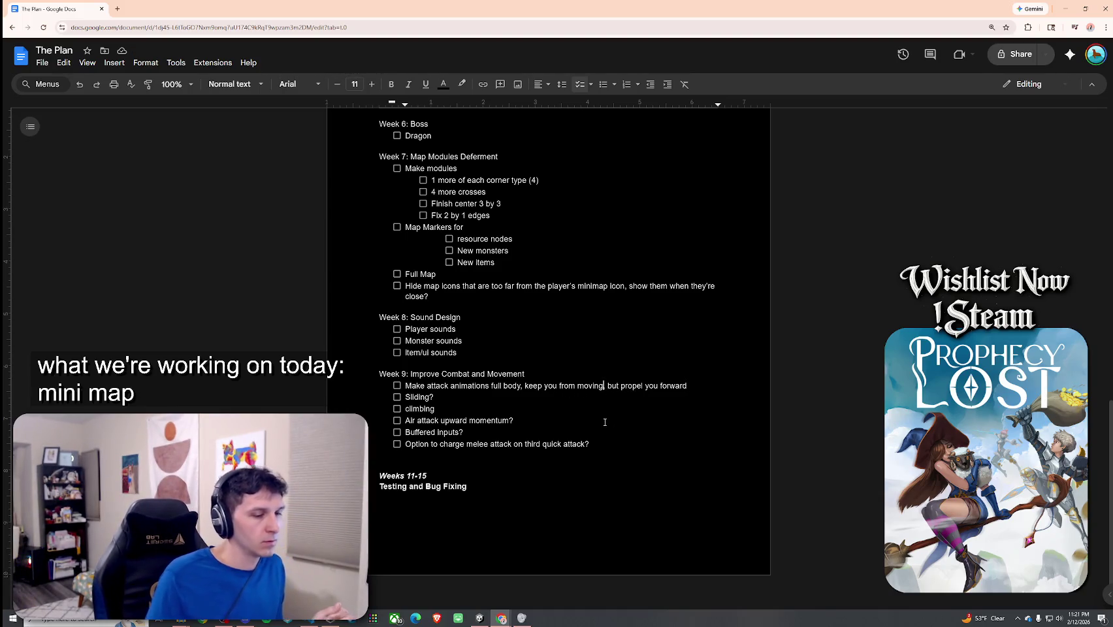
type("or rotating")
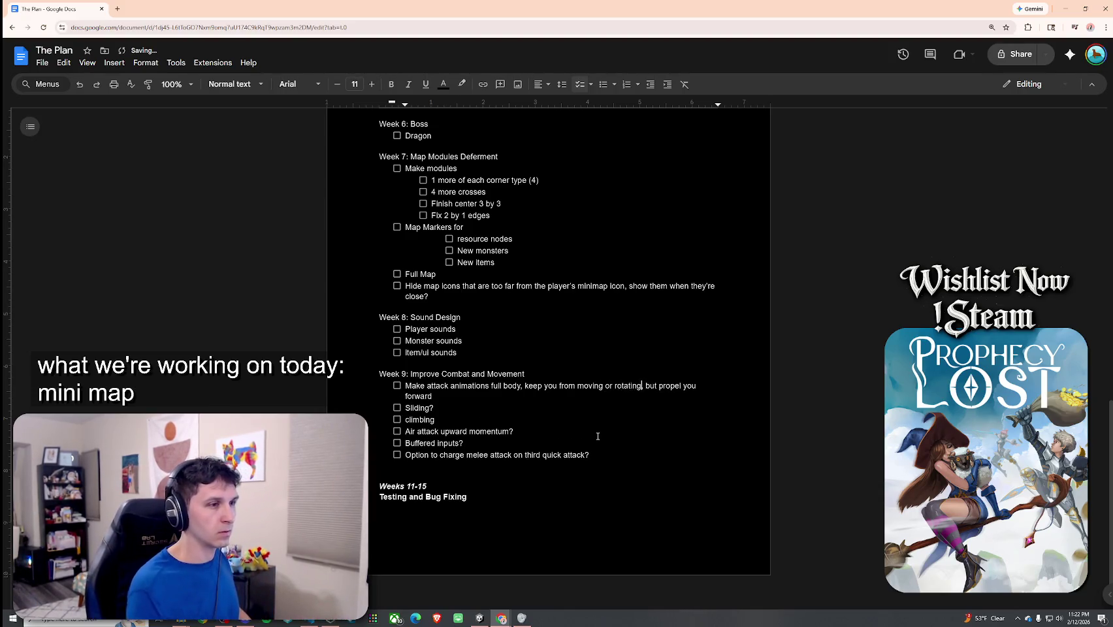
Review the finished task and restore the browser to a smaller window over Unity.
left_click(495, 401)
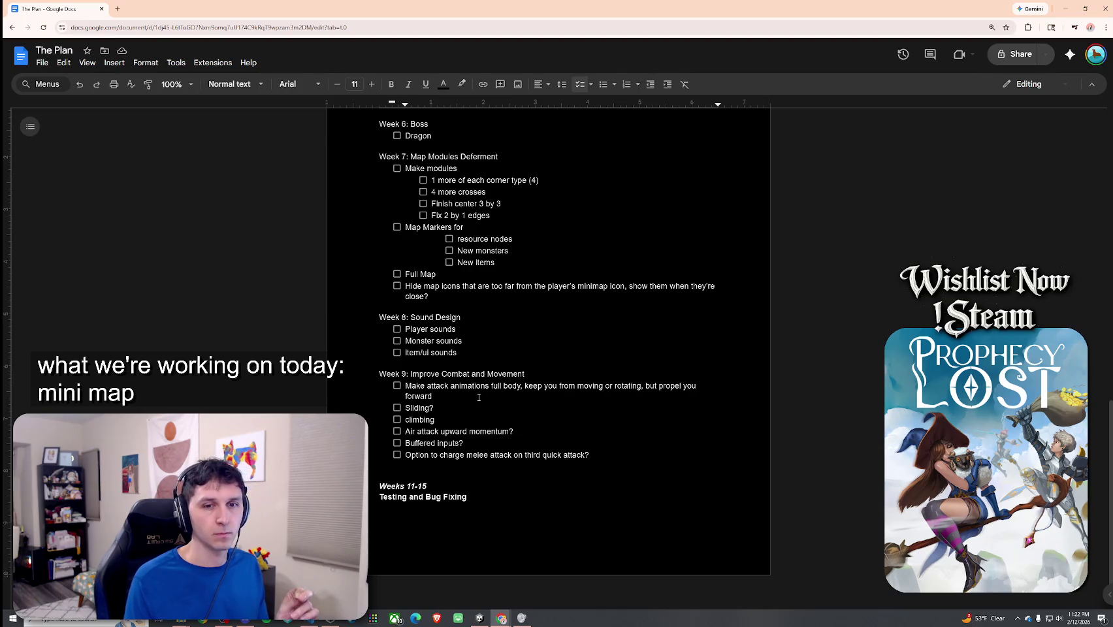
left_click_drag(479, 397, 370, 386)
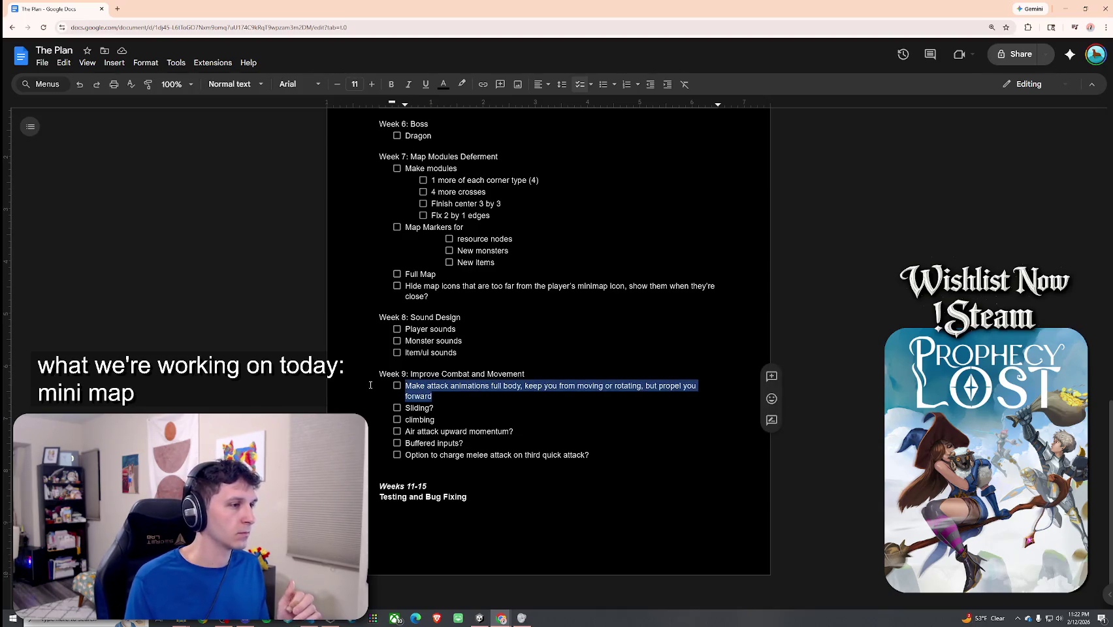
left_click(470, 403)
mouse_move(276, 5)
left_mouse_down()
mouse_move(961, 108)
mouse_move(1112, 112)
left_mouse_up()
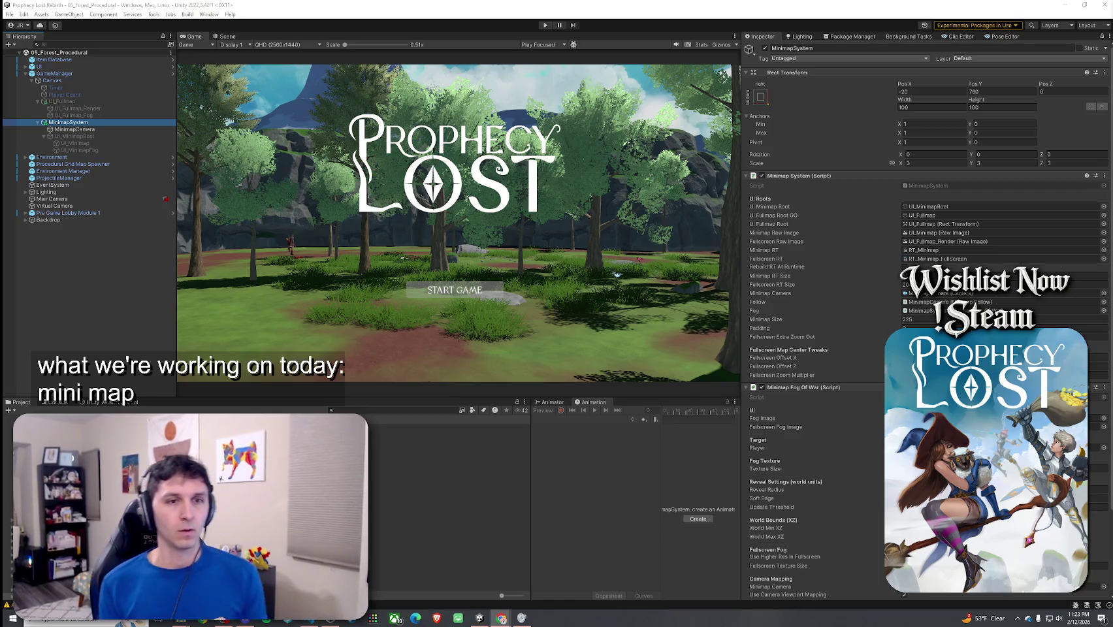
Narrow the Project panel and show the Animator state graph with its Layers list.
left_click(10, 14)
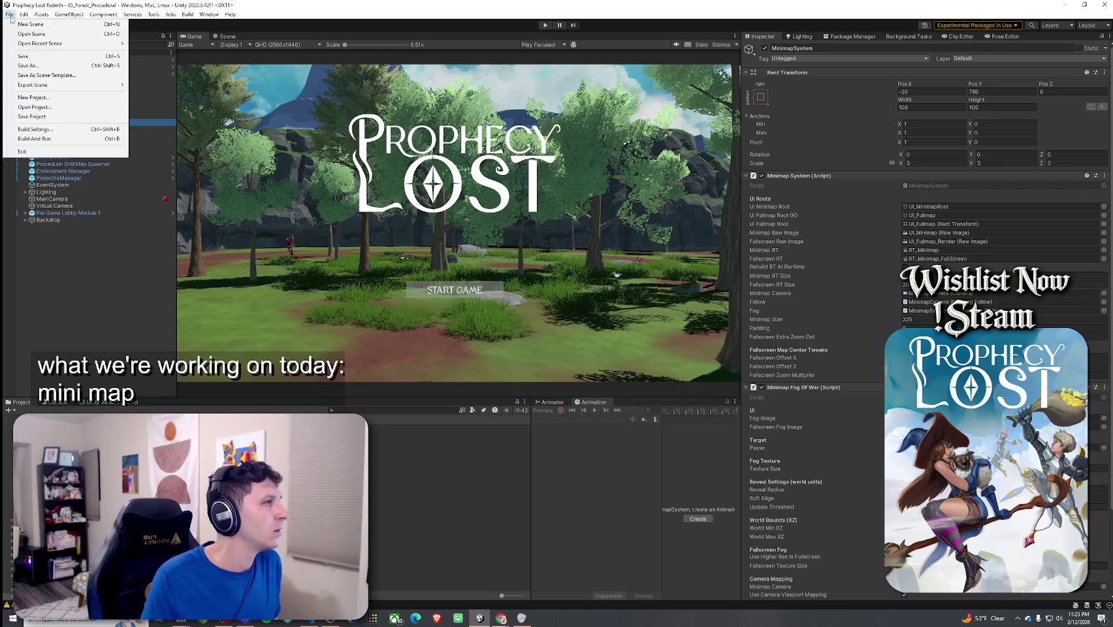
left_click(575, 441)
left_click_drag(531, 427, 396, 435)
left_click(413, 402)
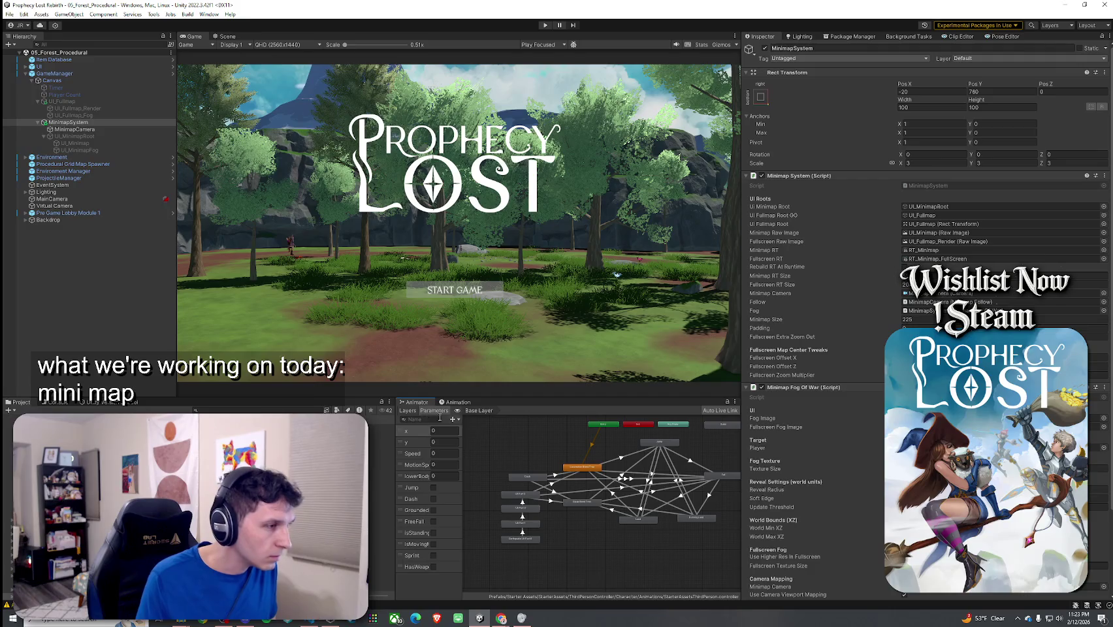
left_click(408, 410)
Zoom and pan the base-layer graph to fit all states, then snip the Animator panel.
scroll(494, 441, "up", 2)
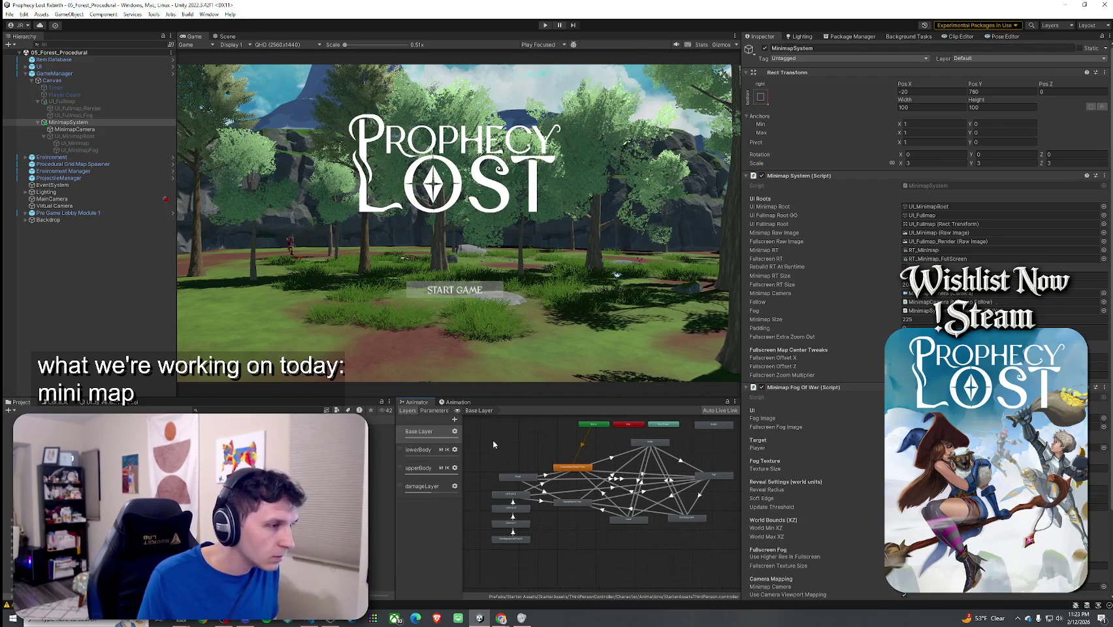
scroll(511, 459, "down", 2)
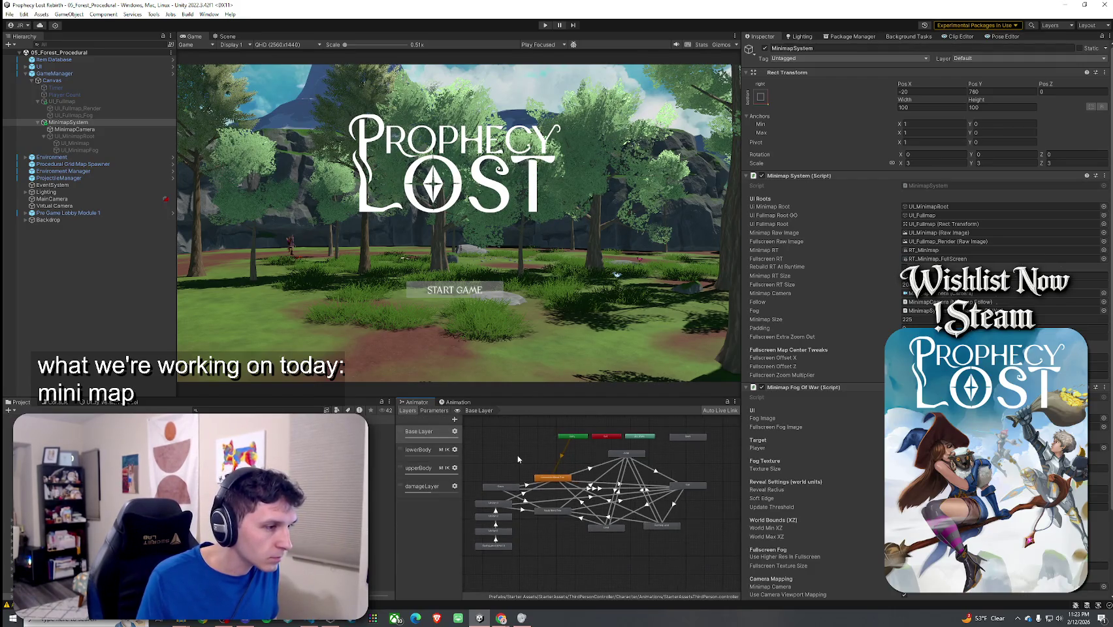
scroll(513, 451, "up", 1)
scroll(568, 465, "up", 3)
mouse_move(555, 470)
left_mouse_down()
mouse_move(624, 457)
mouse_move(581, 457)
mouse_move(553, 487)
mouse_move(539, 485)
left_mouse_up()
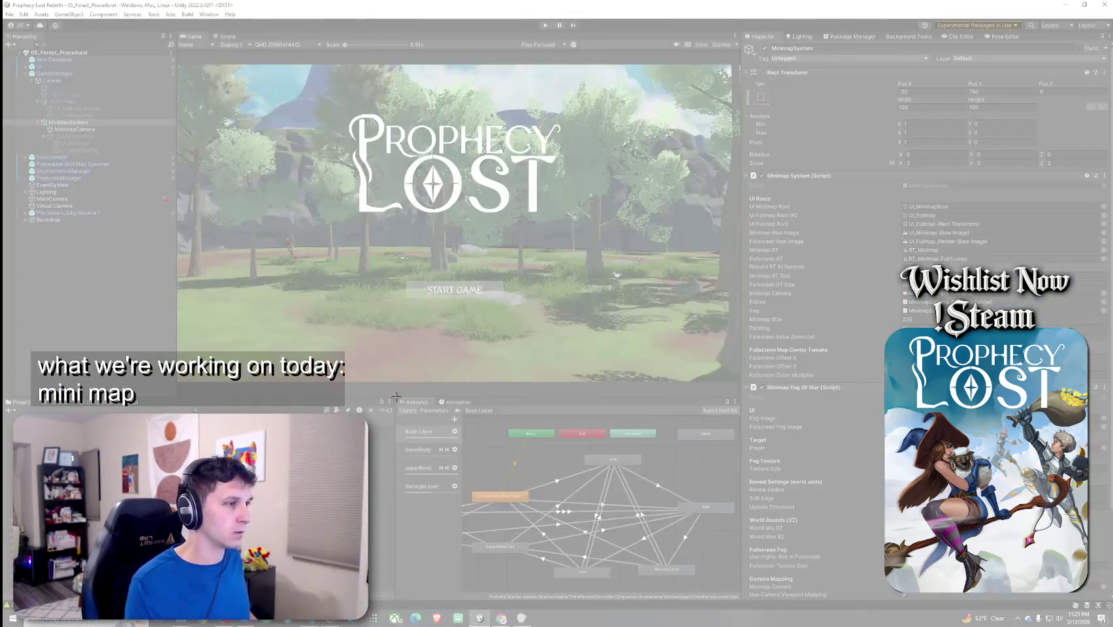
mouse_move(396, 397)
left_mouse_down()
mouse_move(654, 562)
mouse_move(742, 600)
left_mouse_up()
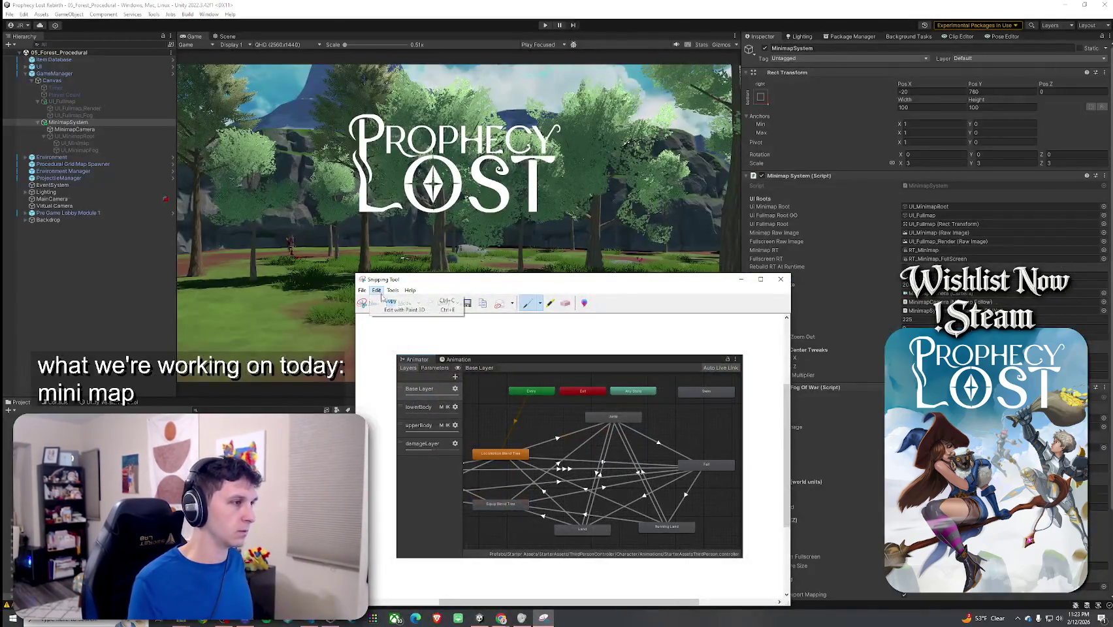
Copy the Animator graph snip and return to Unity.
key("alt+Tab")
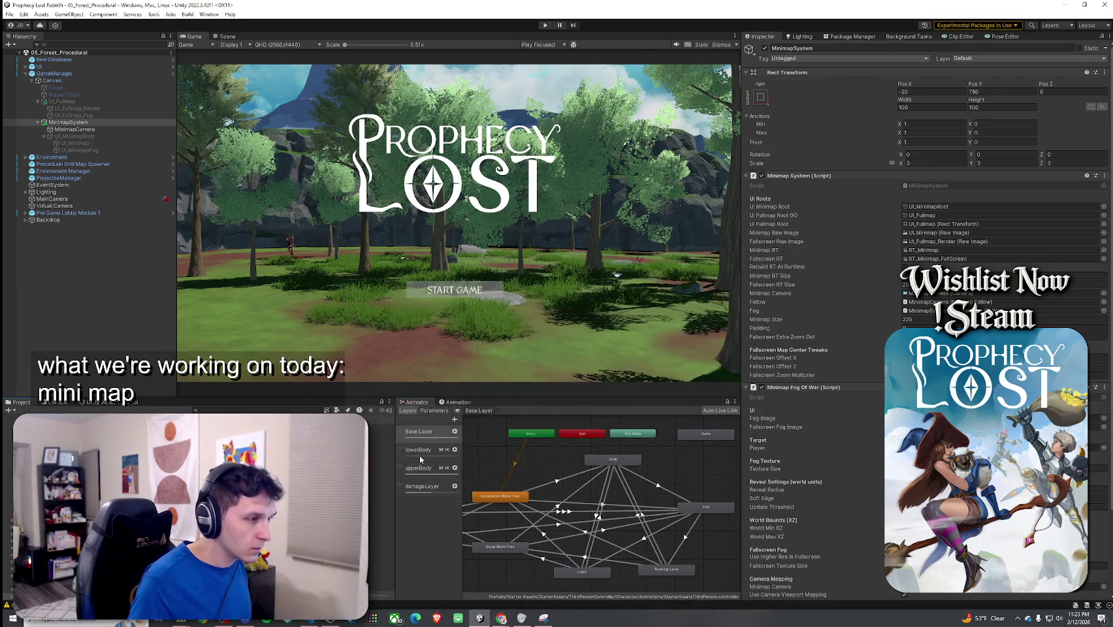
Show the upperBody layer graph and enlarge the Animator panel wider and taller.
left_click(419, 468)
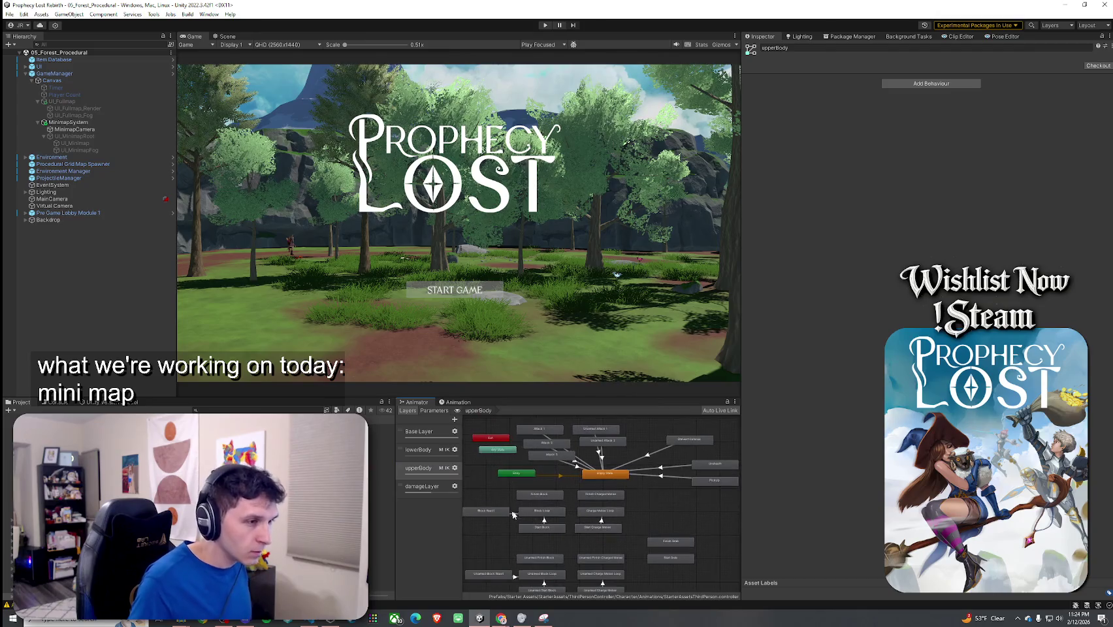
left_click_drag(395, 497, 344, 496)
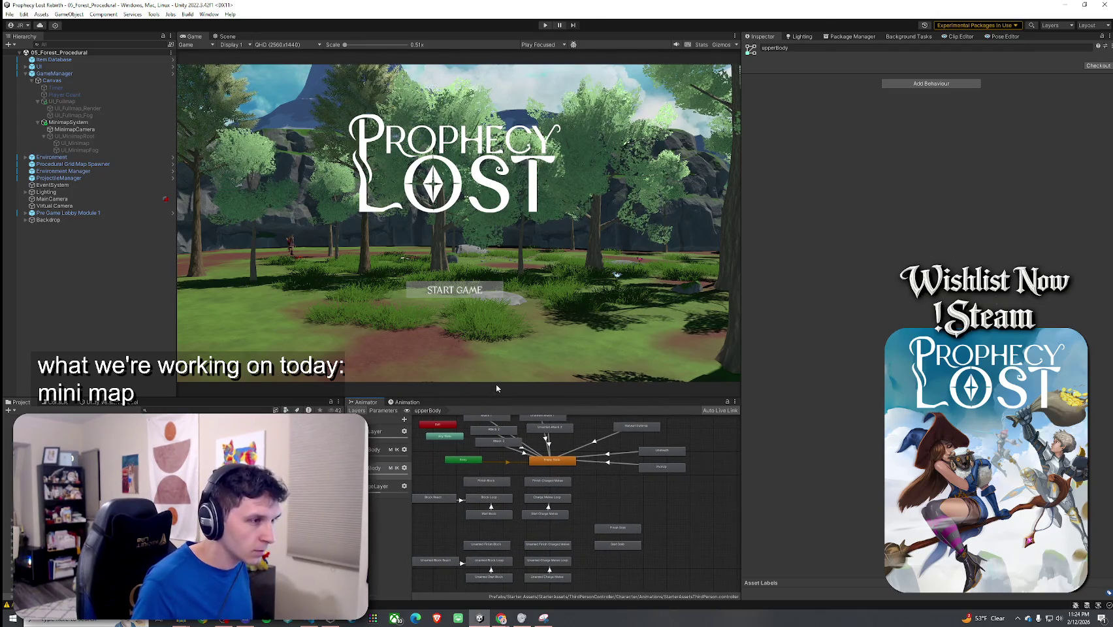
left_click_drag(497, 398, 498, 279)
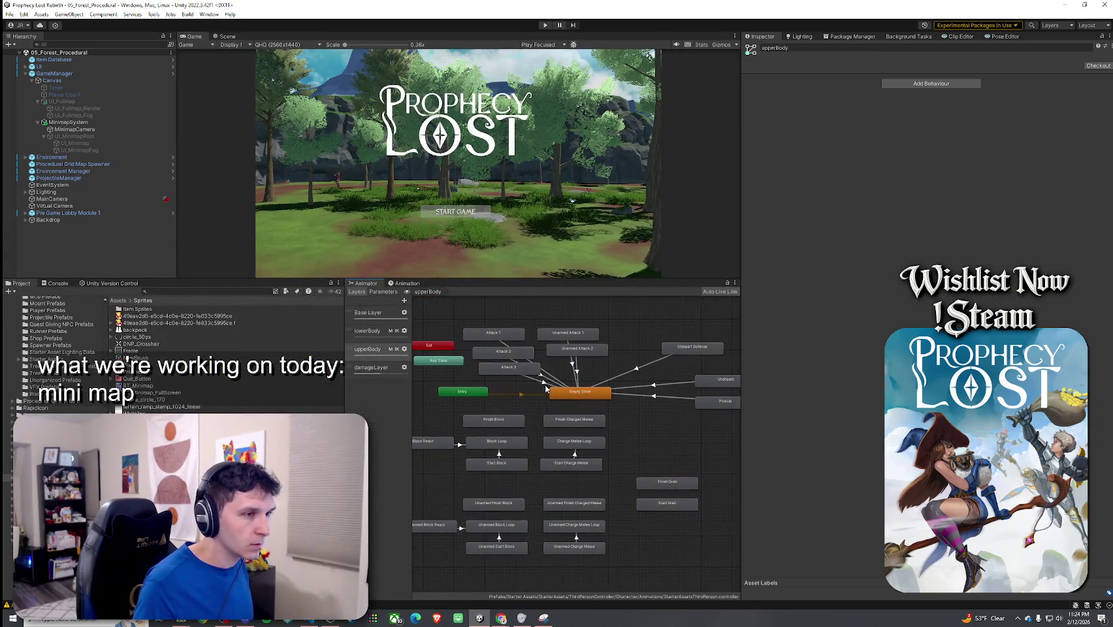
left_click_drag(741, 366, 838, 366)
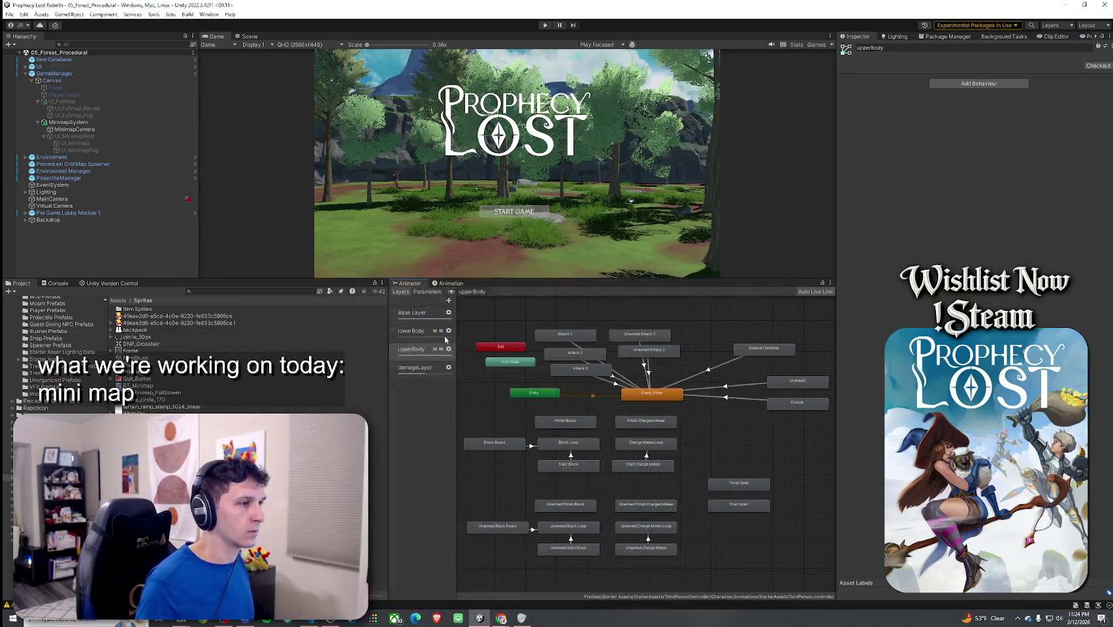
Snip the upperBody graph, copy it, and come back to Unity.
key("super+shift+s")
mouse_move(385, 279)
left_mouse_down()
mouse_move(691, 544)
mouse_move(839, 603)
left_mouse_up()
key("alt+Tab")
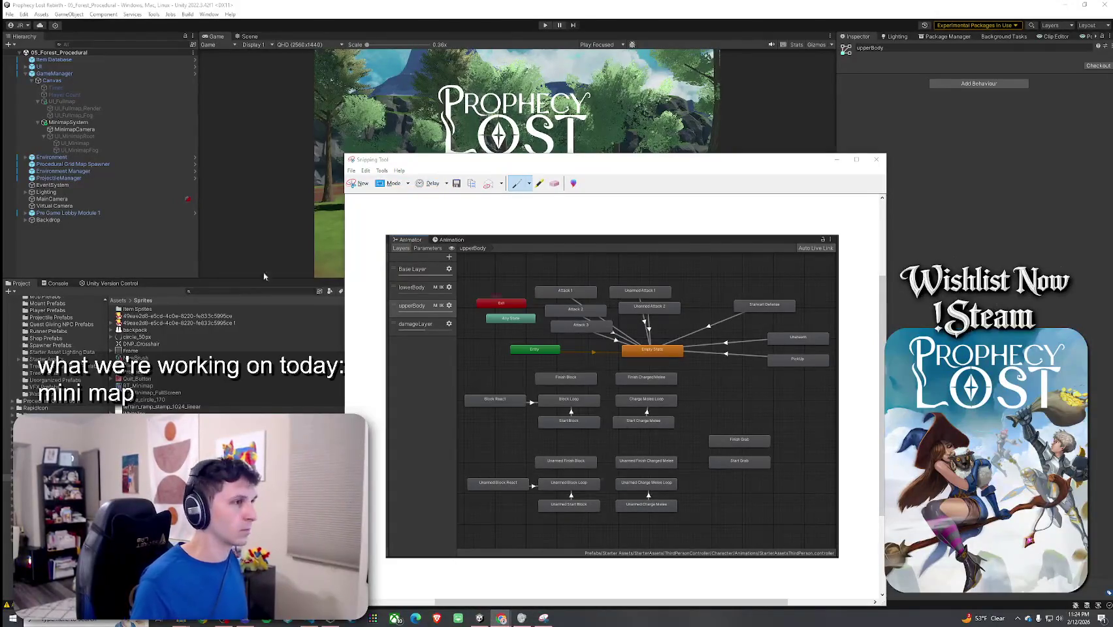
left_click(438, 319)
Snip the lowerBody layer graph, then display the damageLayer graph.
left_click(415, 332)
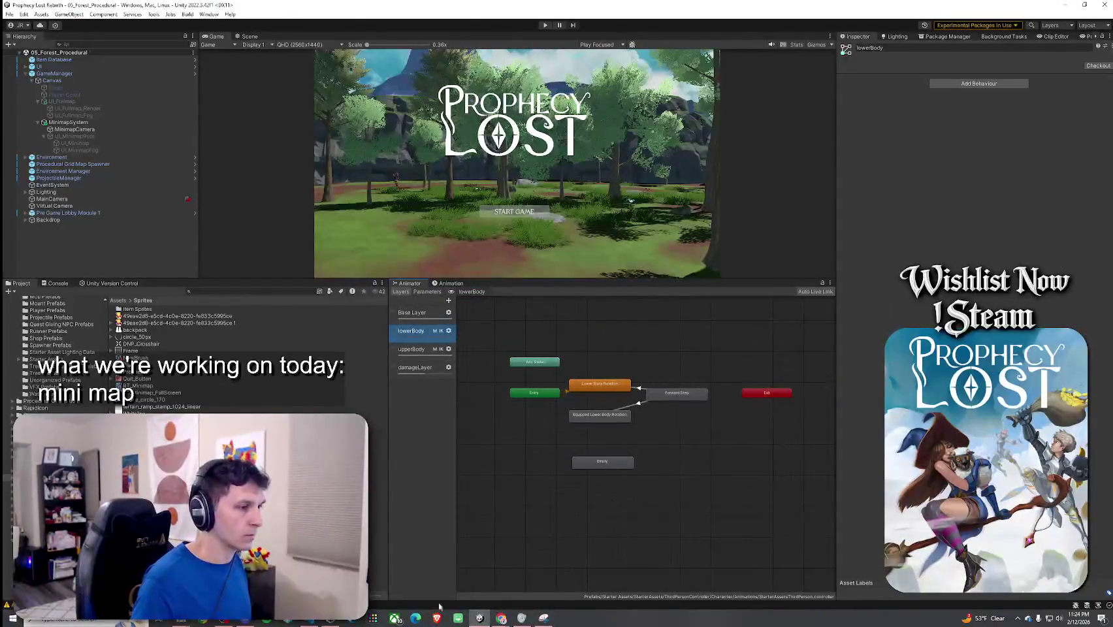
left_click(544, 617)
left_click(358, 184)
mouse_move(388, 273)
left_mouse_down()
mouse_move(735, 552)
mouse_move(832, 607)
left_mouse_up()
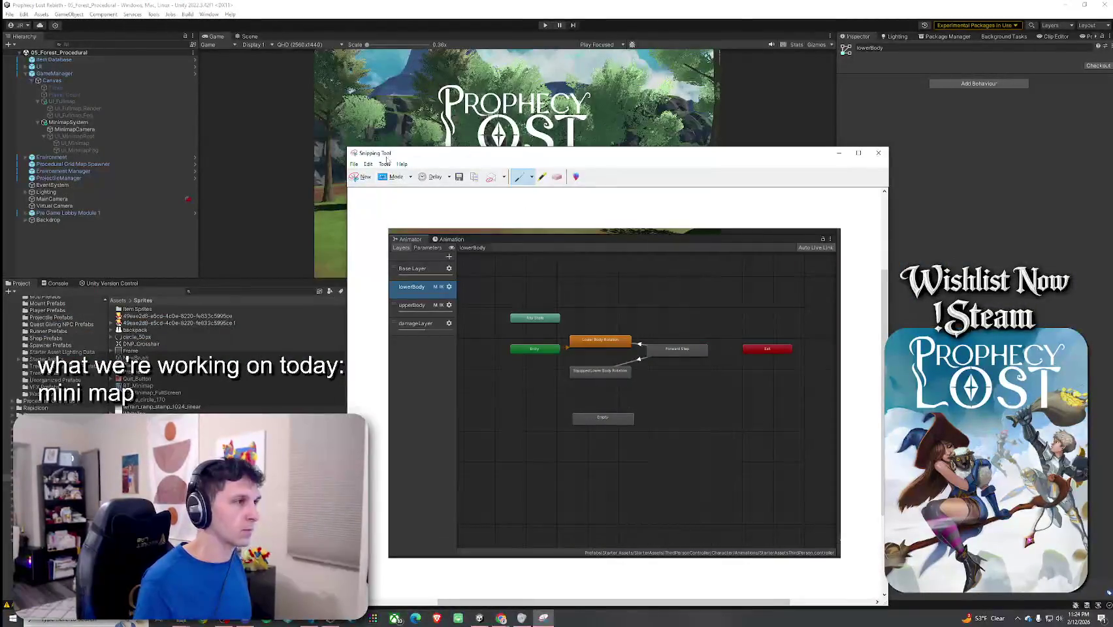
left_click(256, 401)
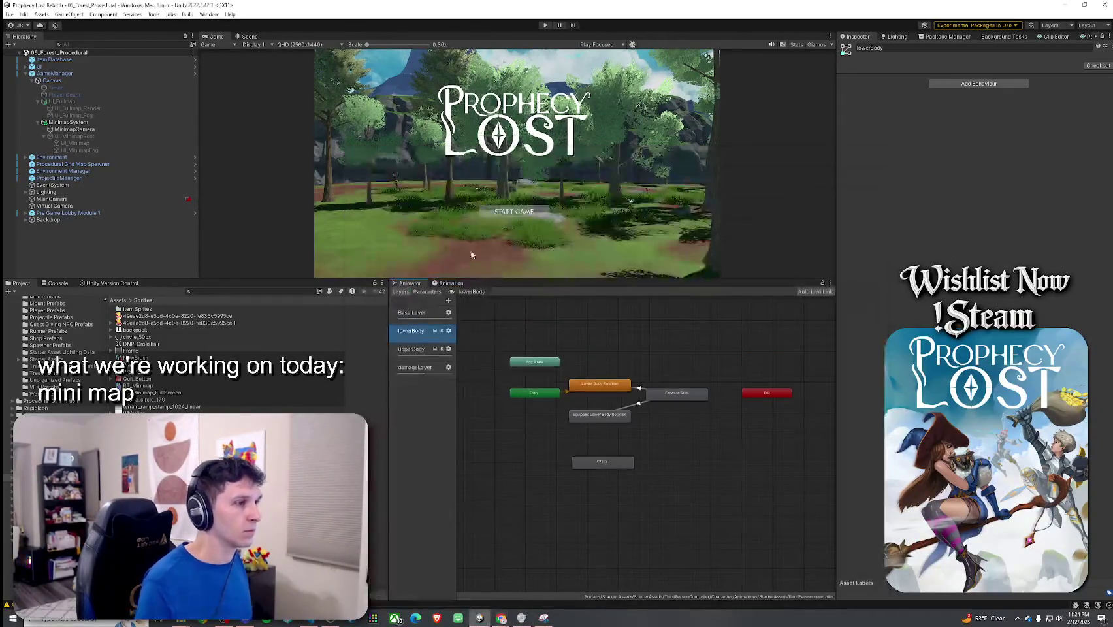
left_click(431, 373)
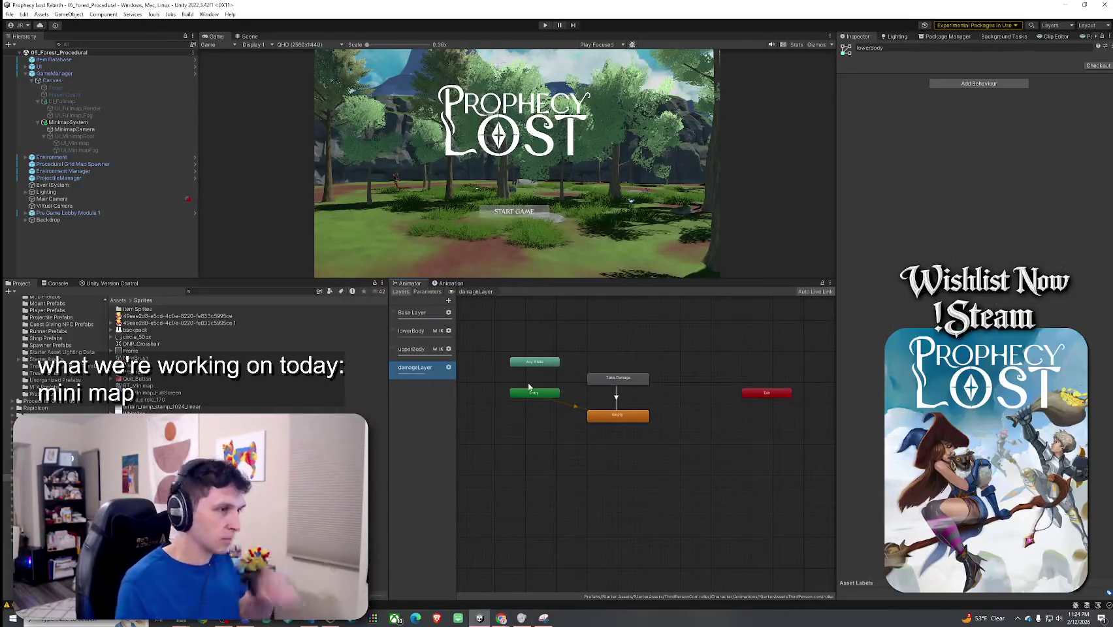
Check the Take Damage state and damageLayer settings, then save the scene.
left_click(622, 385)
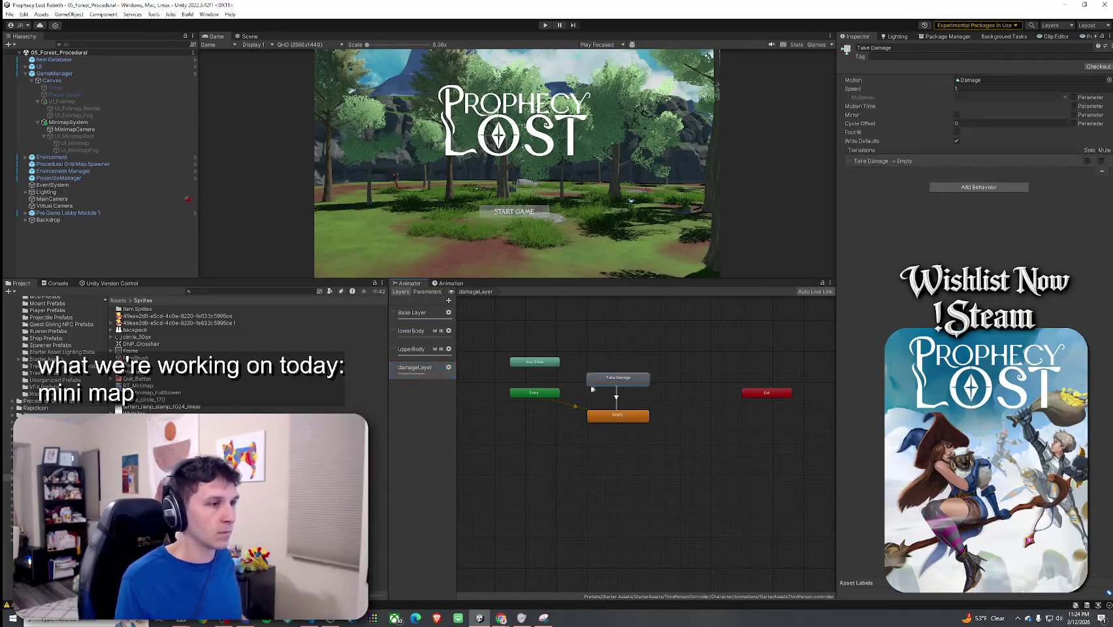
left_click(449, 367)
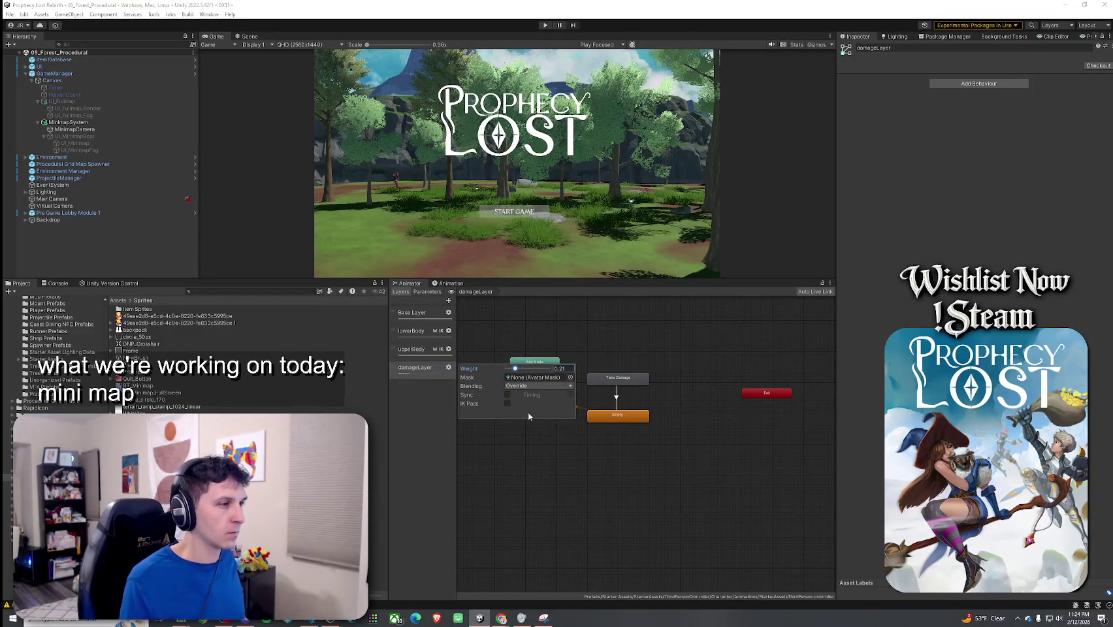
left_click(434, 449)
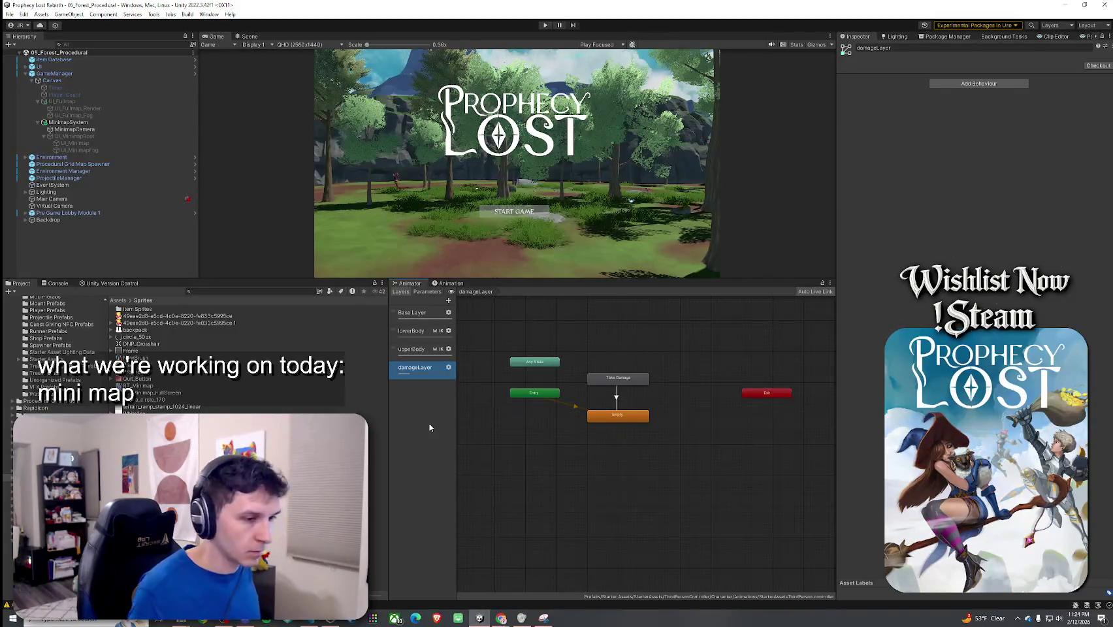
left_click(10, 14)
left_click(23, 56)
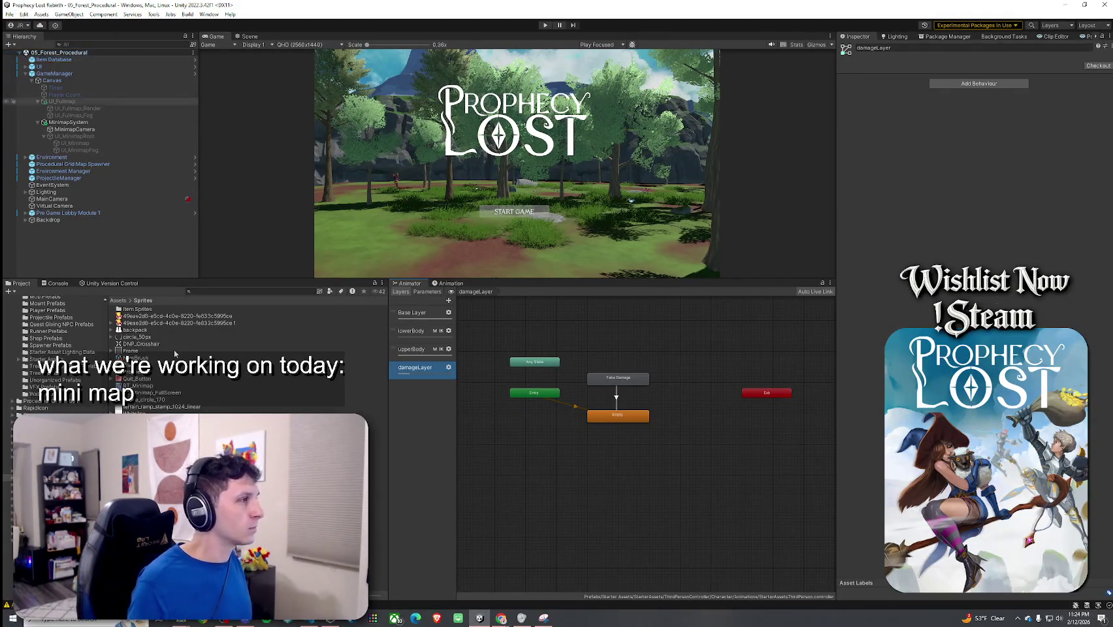
Begin a Project search for Player 1, rechecking damageLayer settings between mistyped attempts.
left_click(206, 292)
type("Wutcg")
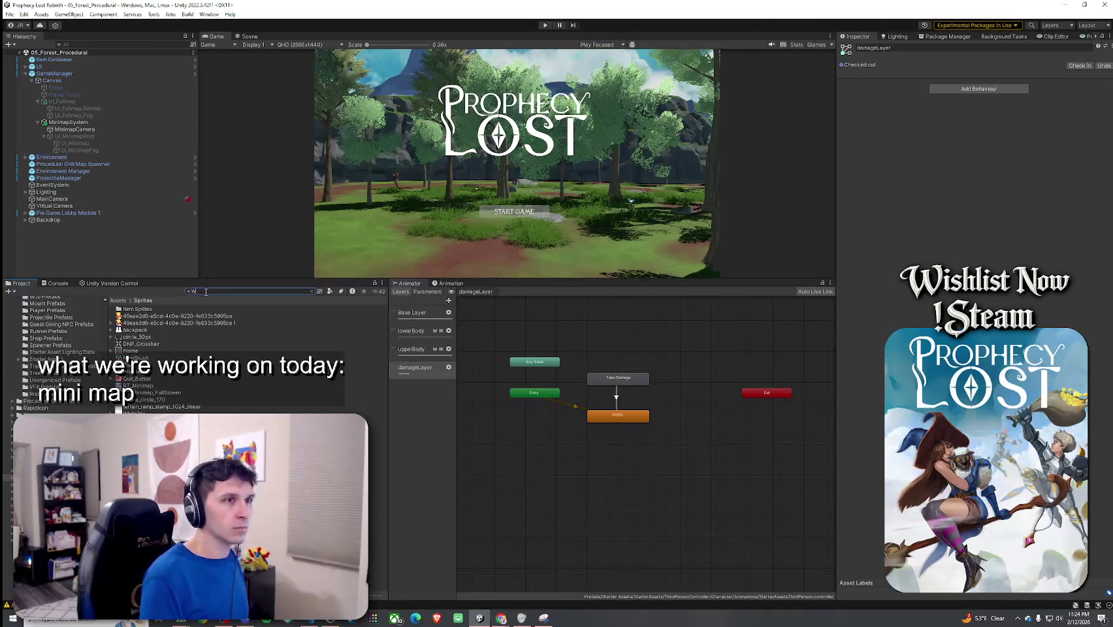
key("BackSpace")
key("BackSpace")
key("BackSpace")
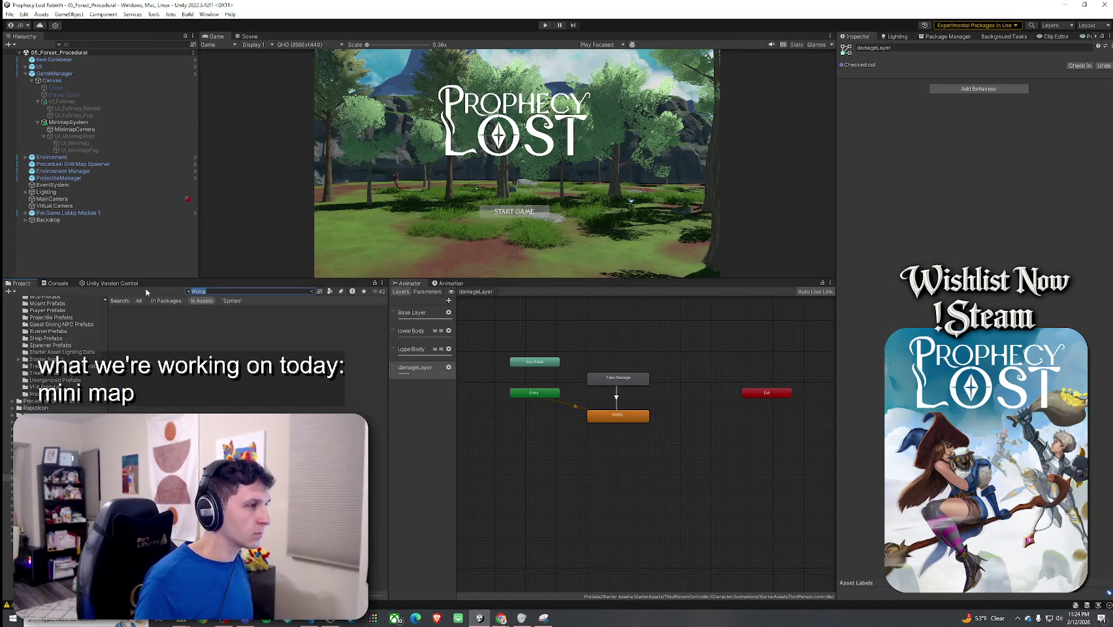
type("Witch")
left_click(431, 367)
left_click(449, 370)
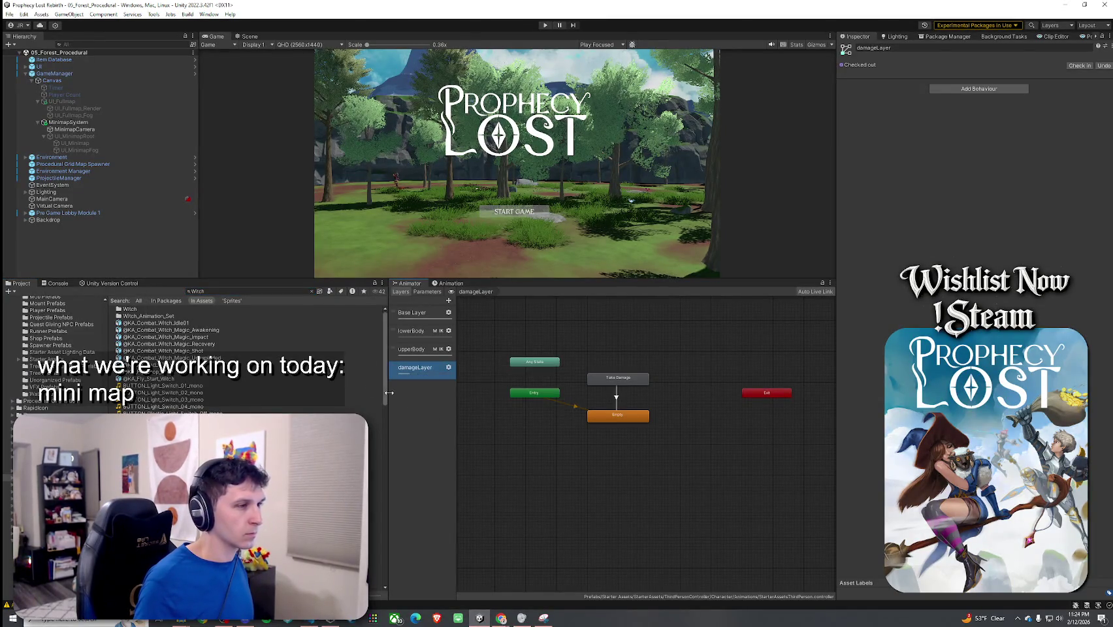
left_click(196, 292)
type("Plate")
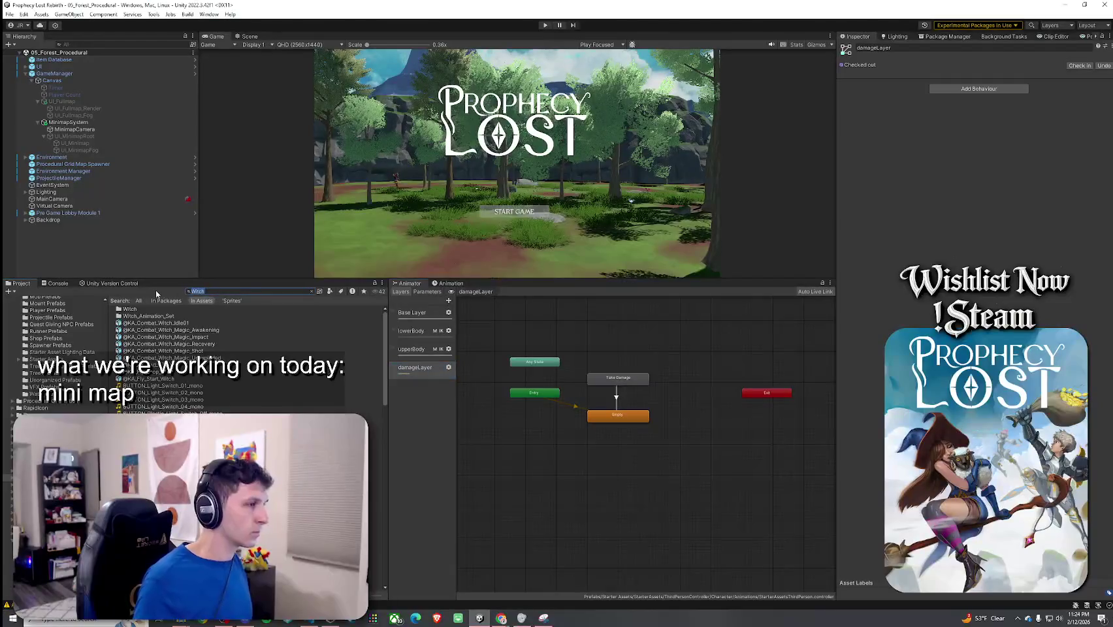
key("BackSpace")
key("BackSpace")
key("BackSpace")
Finish the 'Player 1' search and open the Player 1 prefab.
type("ayer 1")
left_click(149, 309)
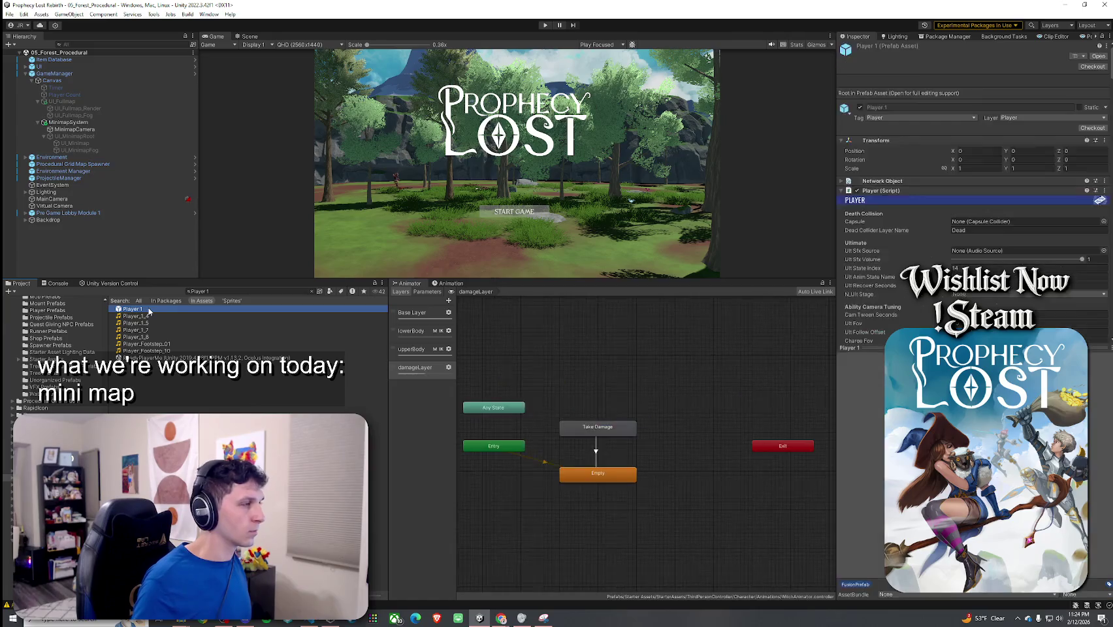
double_click(149, 309)
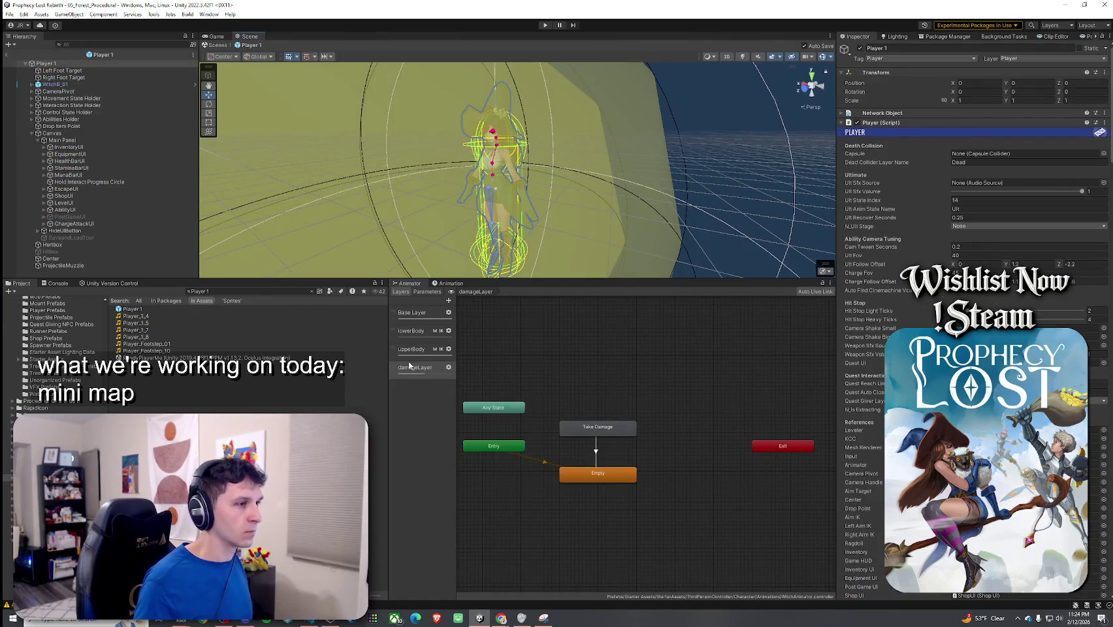
Lower the damageLayer weight to 0.29 and adjust the project search text.
left_click(418, 368)
left_click(449, 367)
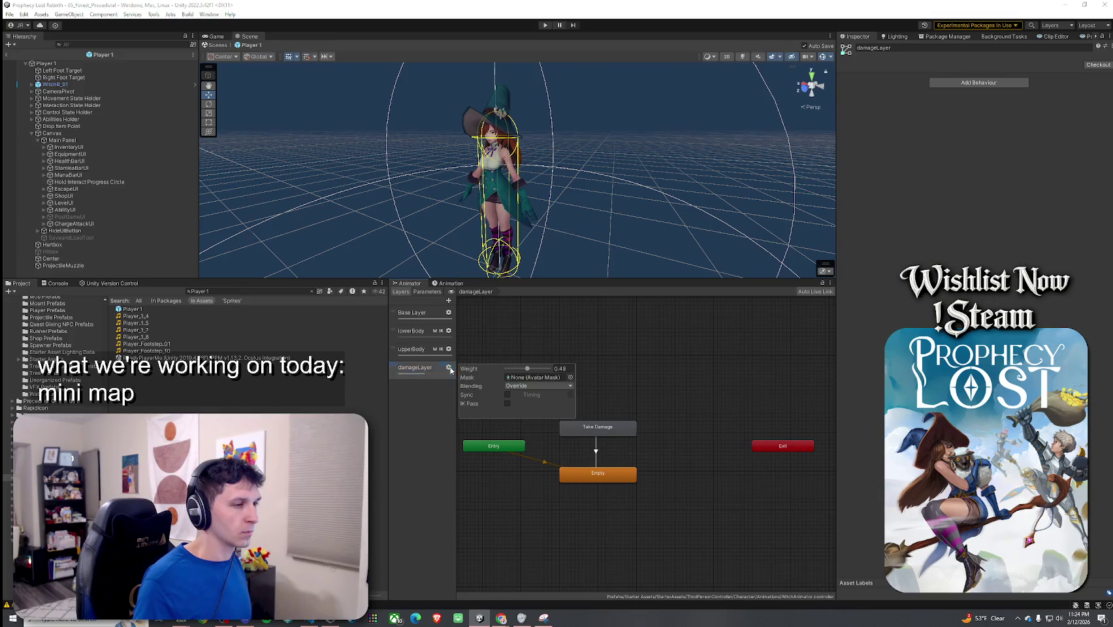
left_click_drag(509, 370, 520, 372)
left_click(446, 400)
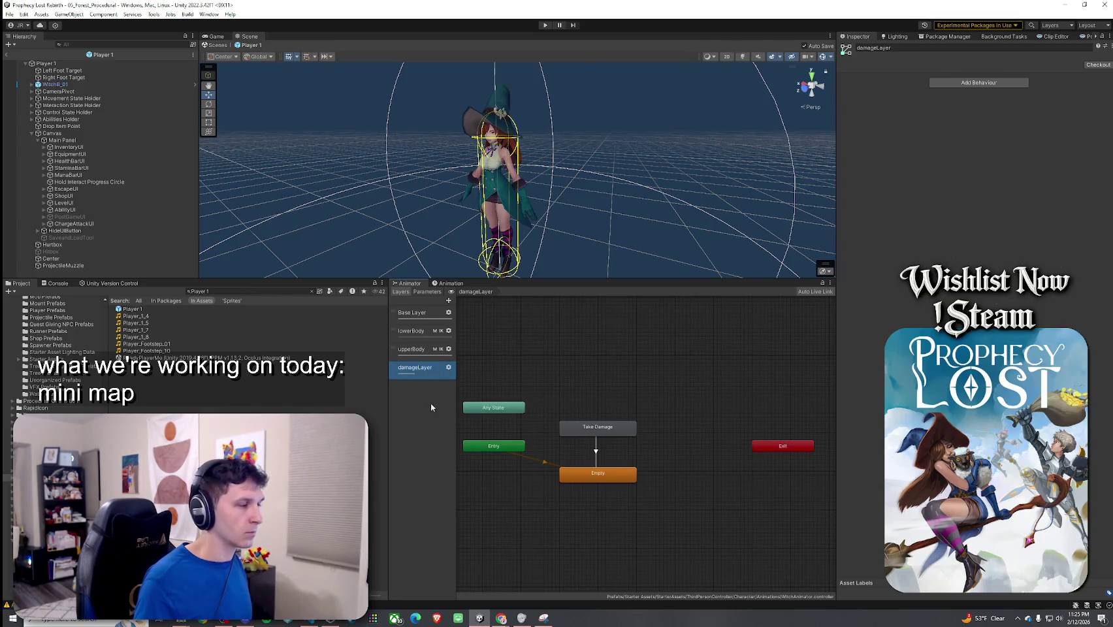
left_click(228, 291)
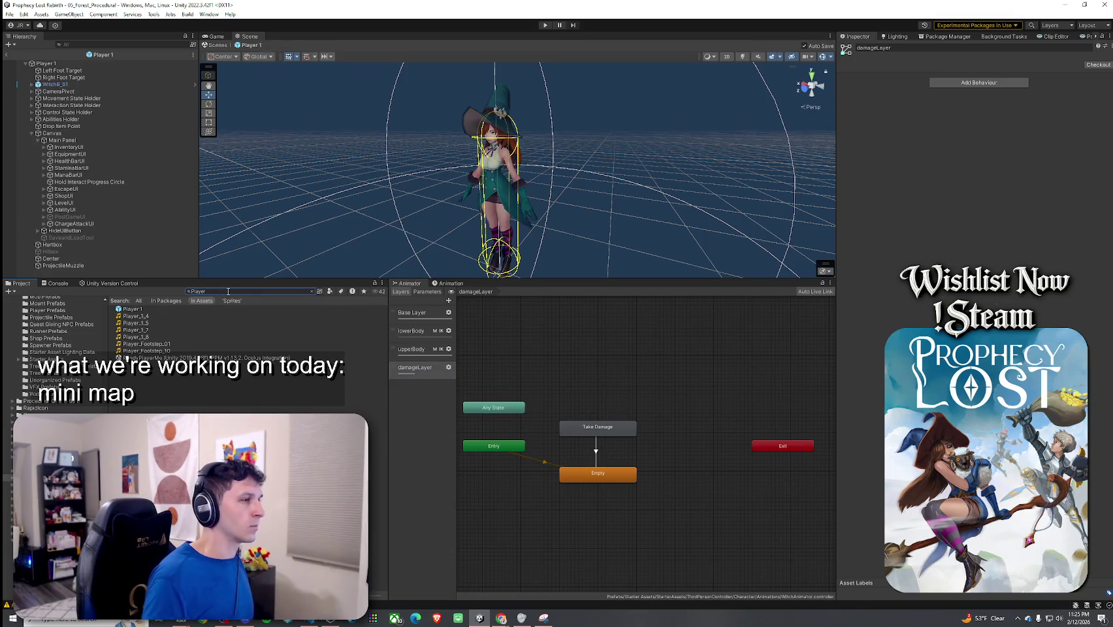
scroll(185, 412, "down", 3)
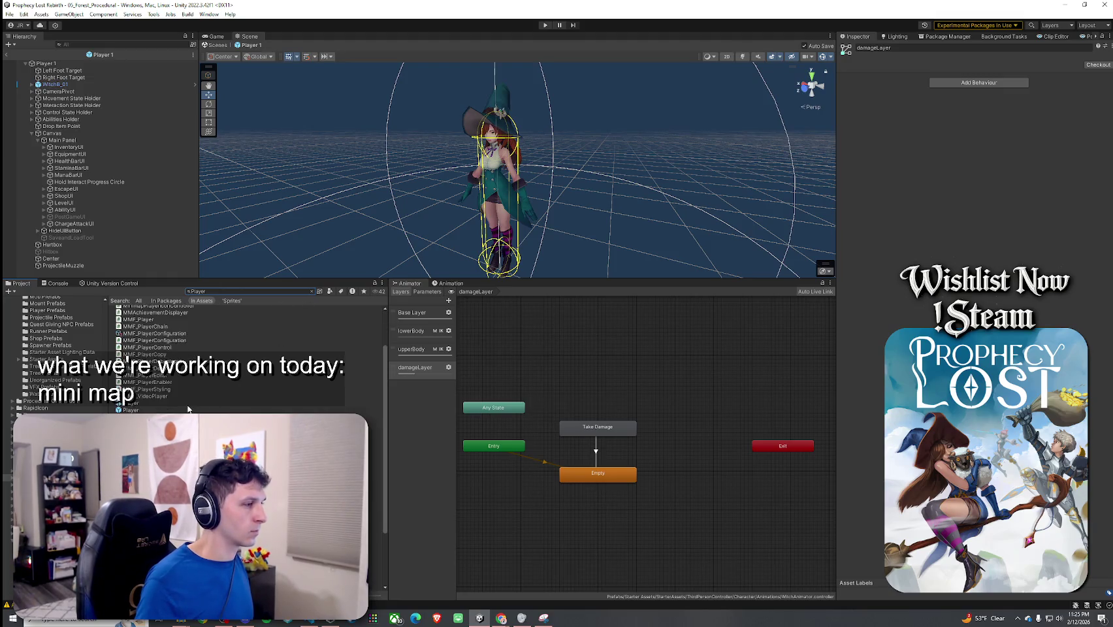
Reopen the Player 1 prefab from a 'Player 1' project search.
double_click(185, 411)
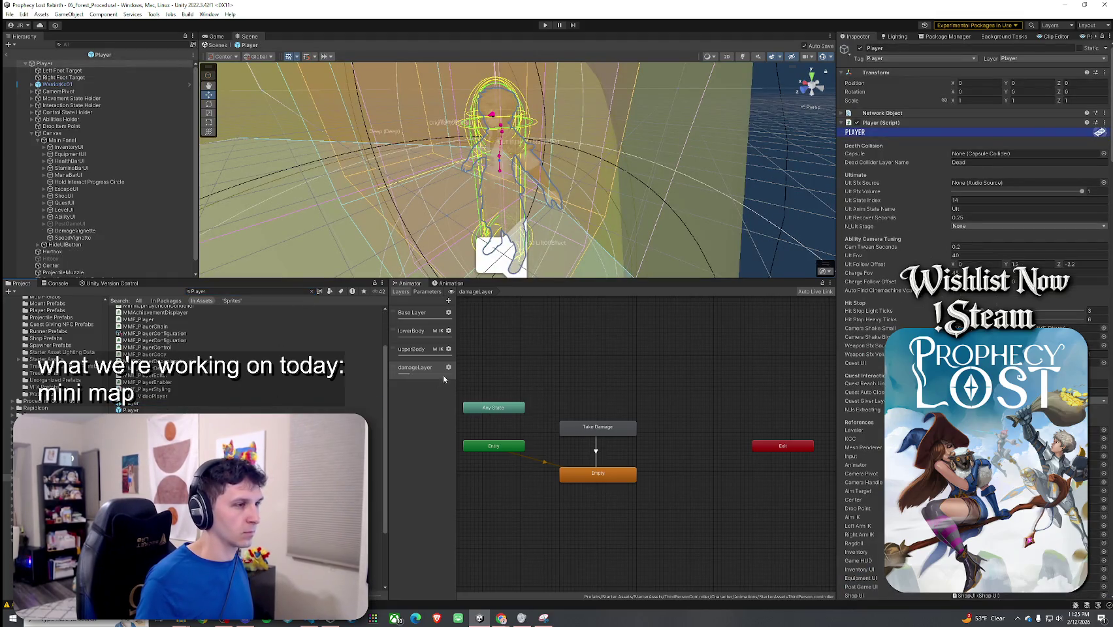
left_click(231, 293)
type("Player 1")
double_click(232, 309)
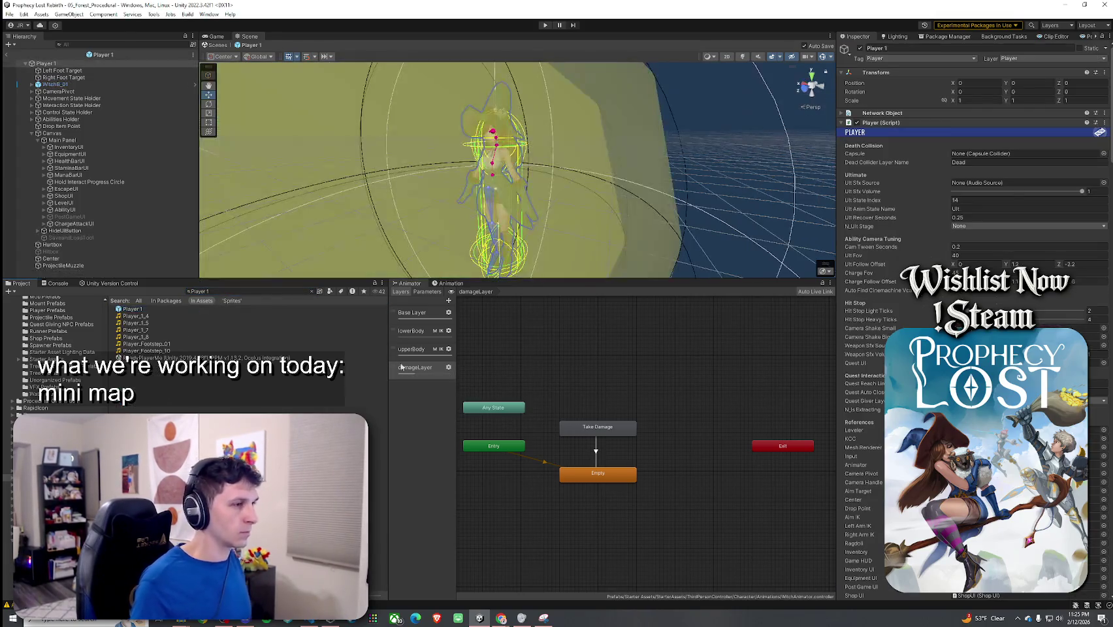
Review damageLayer settings and the Base Layer graph, then save the Player 1 prefab.
left_click(448, 368)
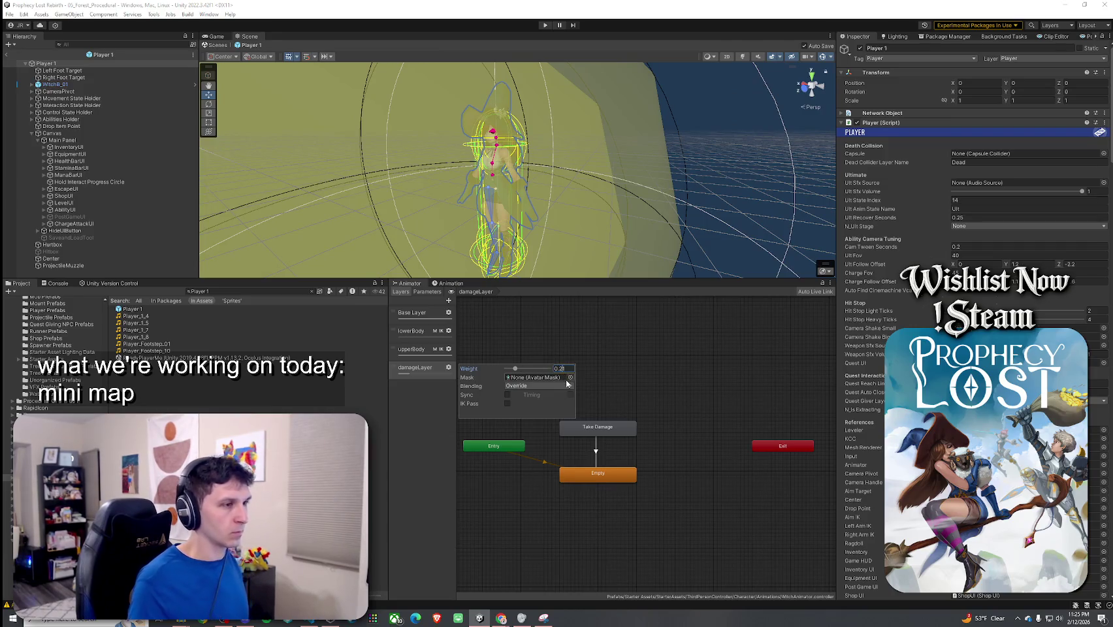
left_click(411, 447)
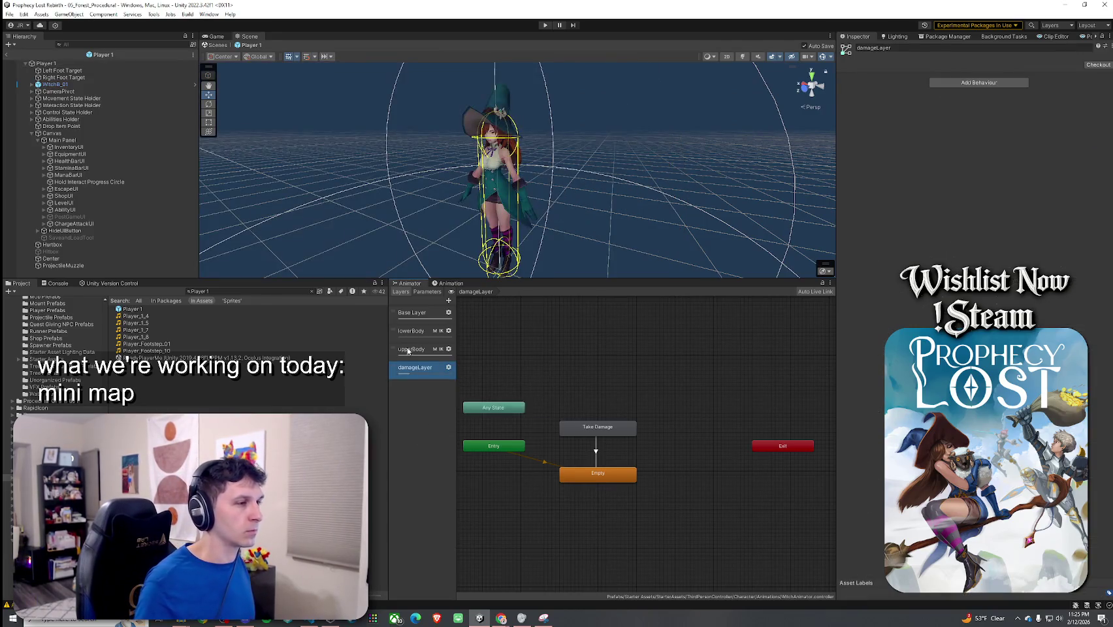
left_click(427, 310)
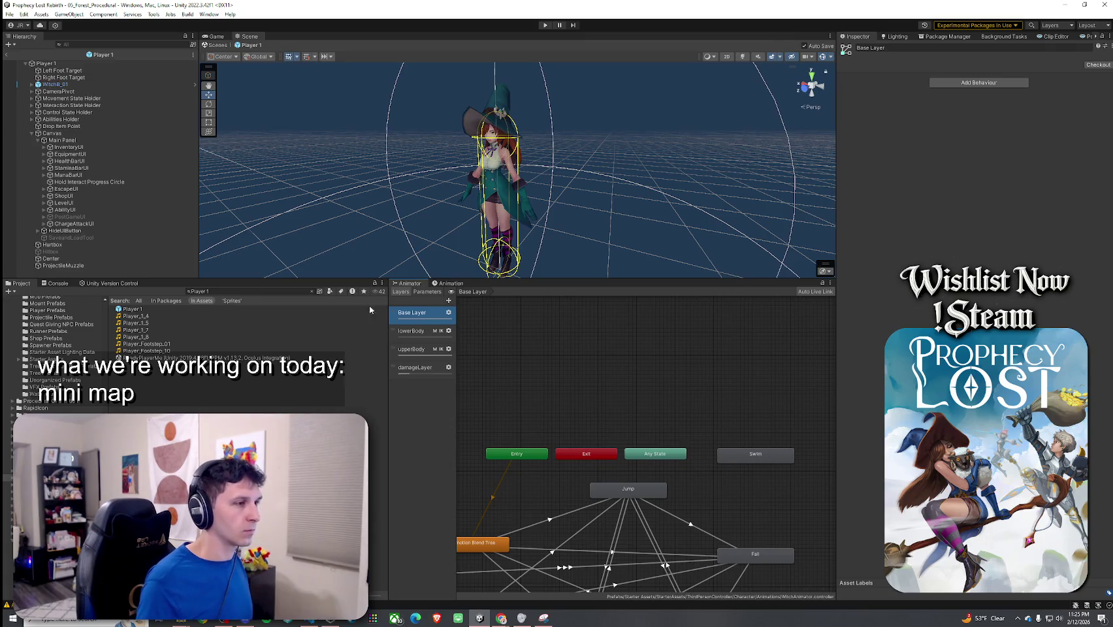
left_click(415, 368)
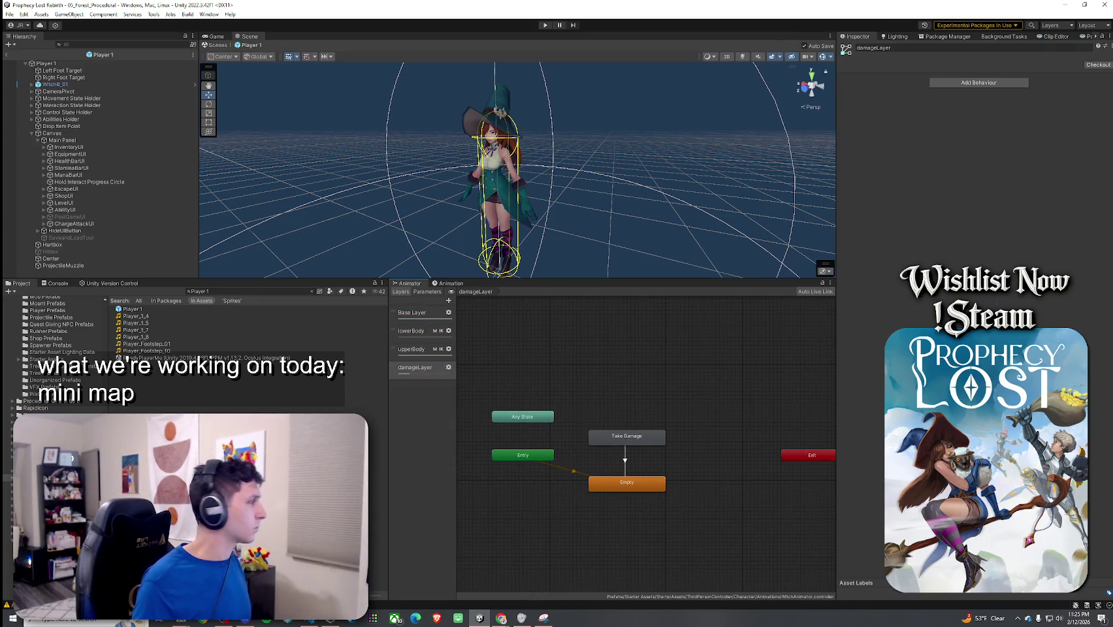
left_click(9, 14)
left_click(35, 55)
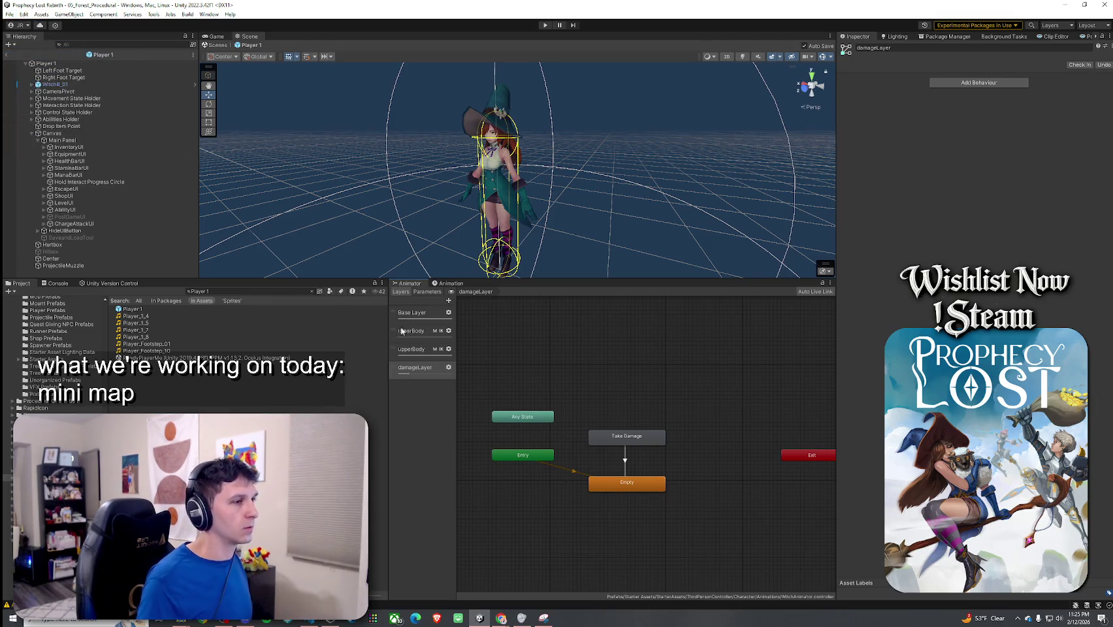
Widen the layers list, reveal Player 1 in Player Prefabs and select its root.
left_click_drag(456, 336, 492, 337)
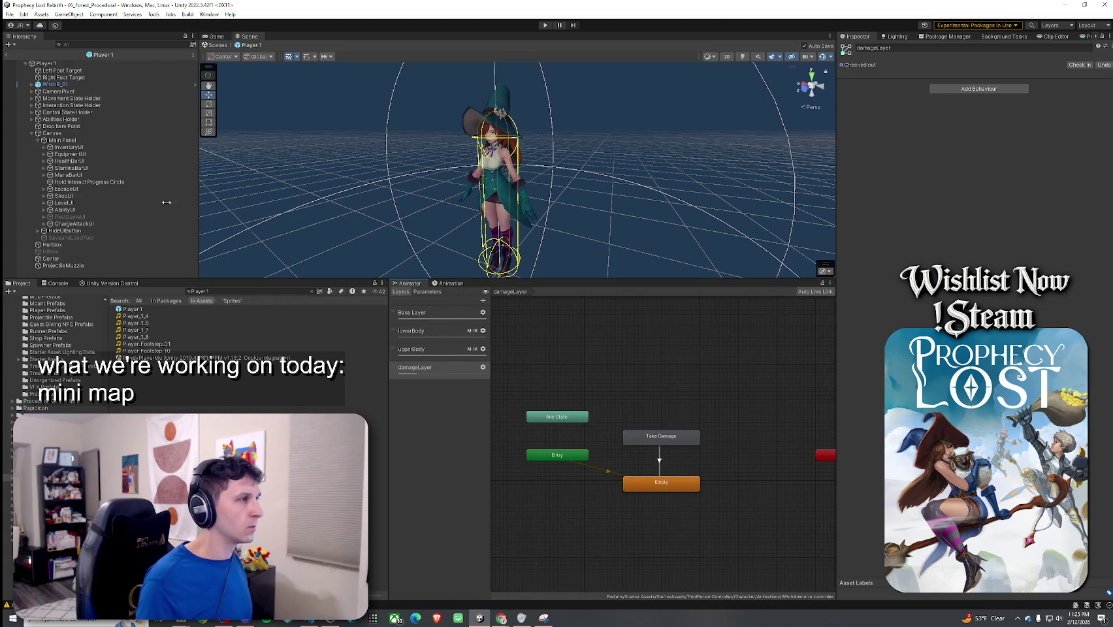
left_click(109, 58)
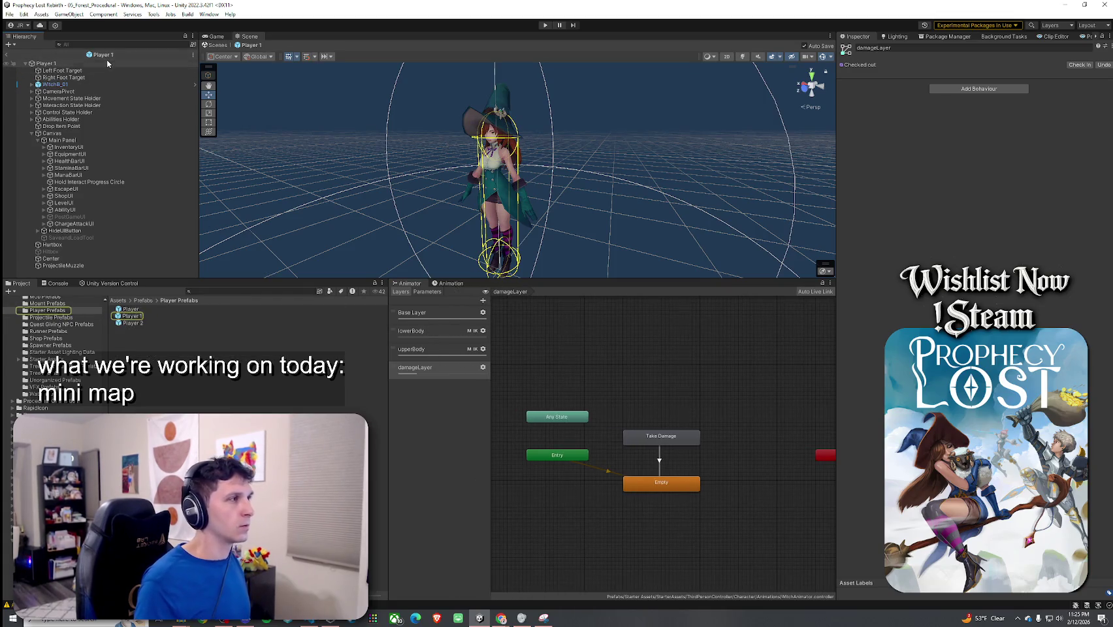
left_click(109, 63)
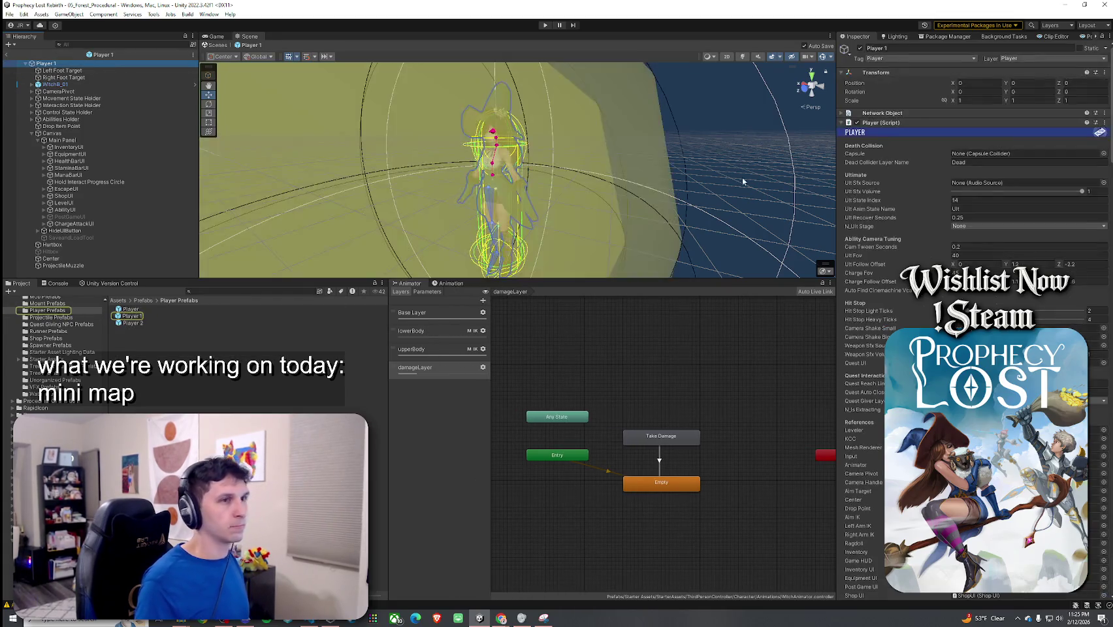
right_click(881, 129)
Give the Scene view more height so the Player 1 witch character shows clearly.
left_click(951, 242)
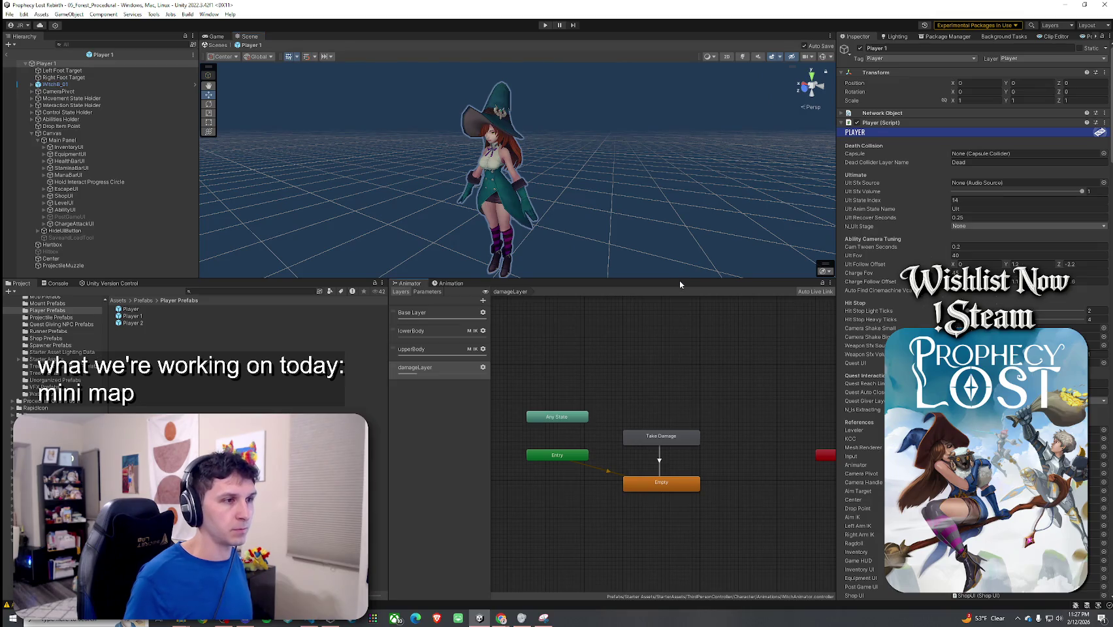
left_click_drag(683, 394, 694, 423)
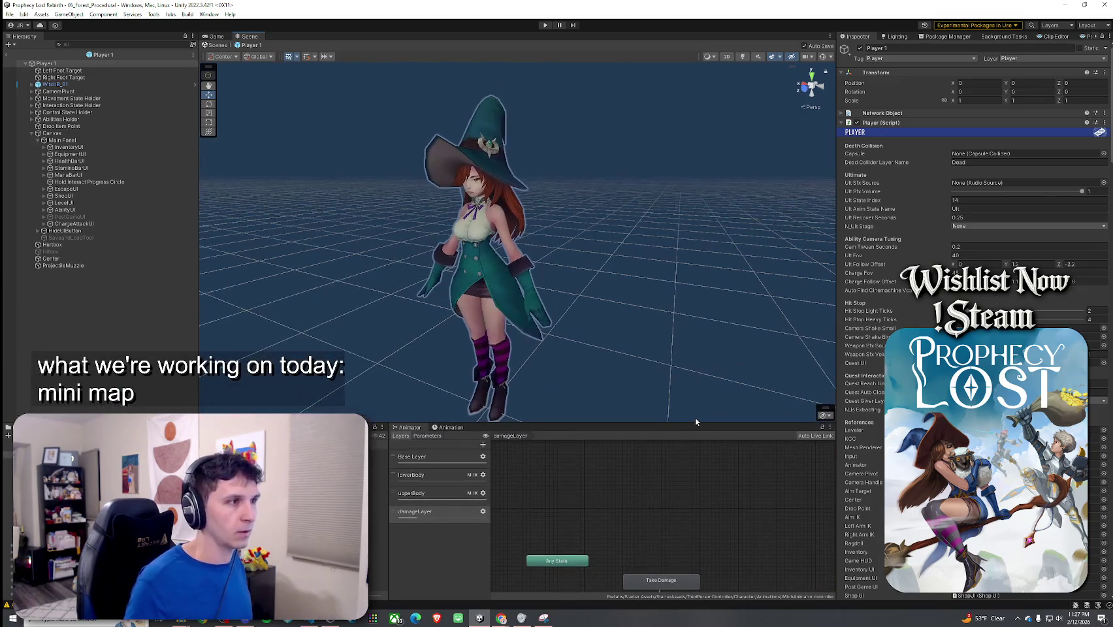
Pan the Scene view so the witch character sits in the centre.
mouse_move(678, 361)
left_mouse_down()
mouse_move(713, 359)
mouse_move(696, 346)
mouse_move(690, 355)
left_mouse_up()
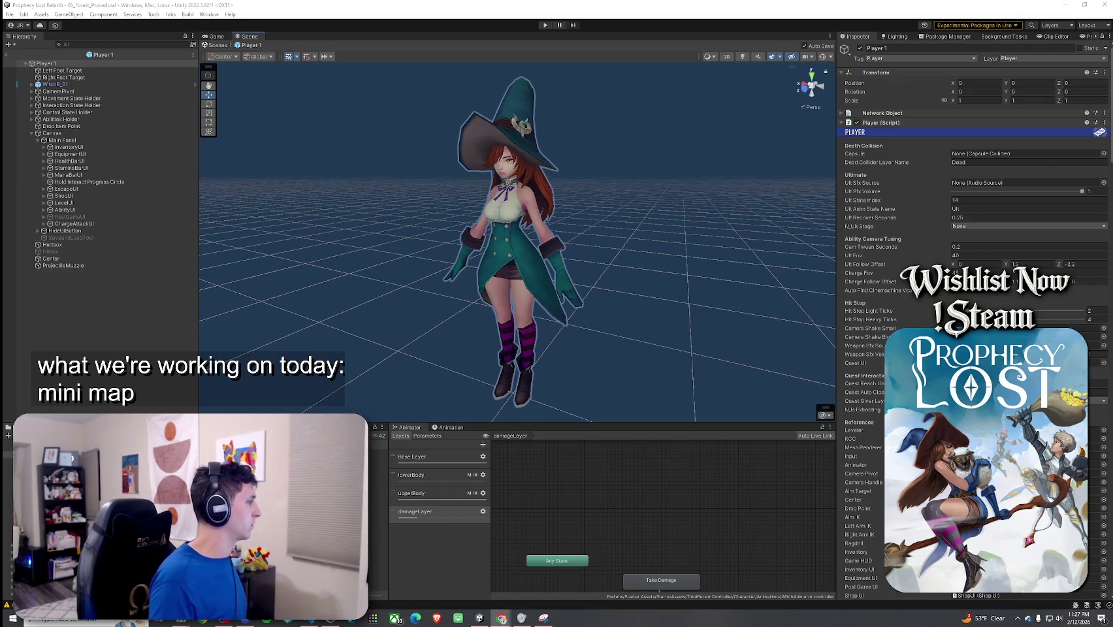
key("alt+Tab")
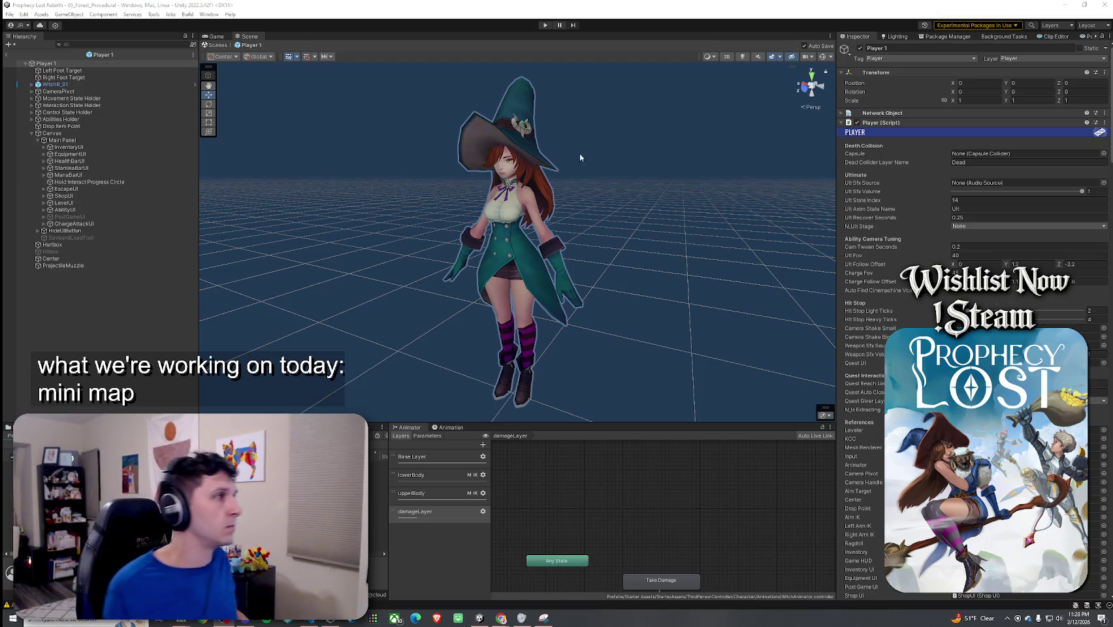
left_click(10, 13)
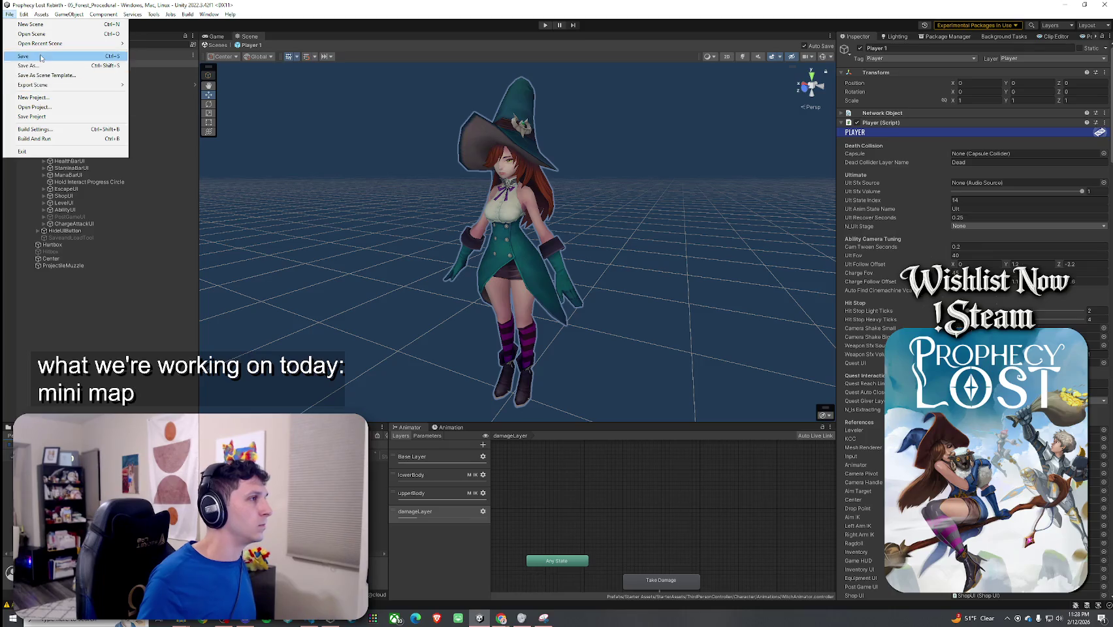
Come back from the browser to the Player 1 prefab in Prefab mode.
key("Escape")
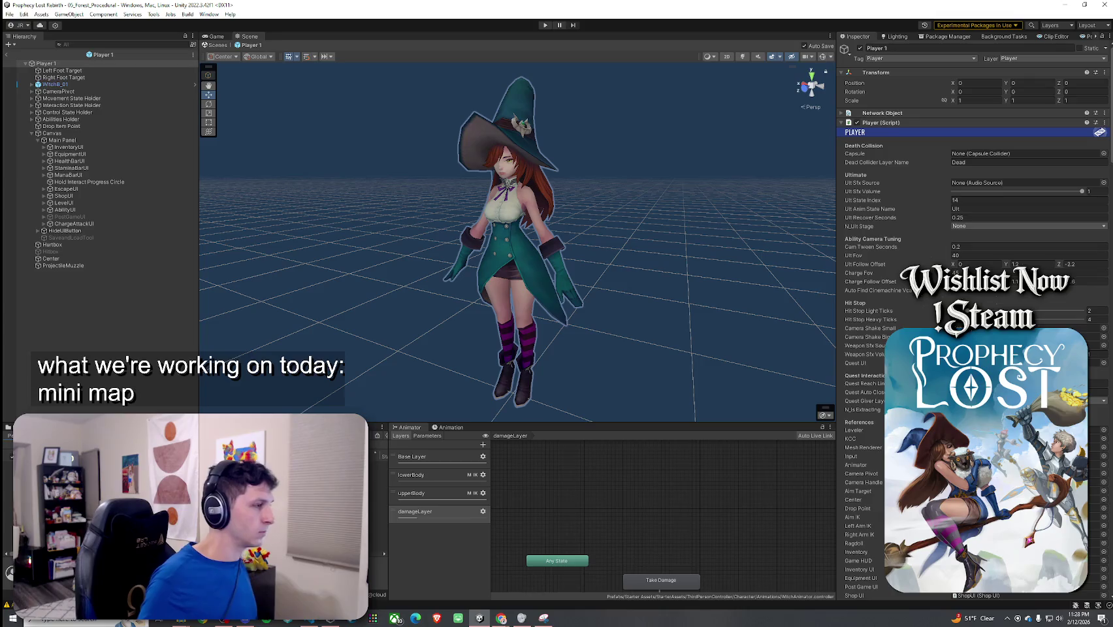
key("alt+Tab")
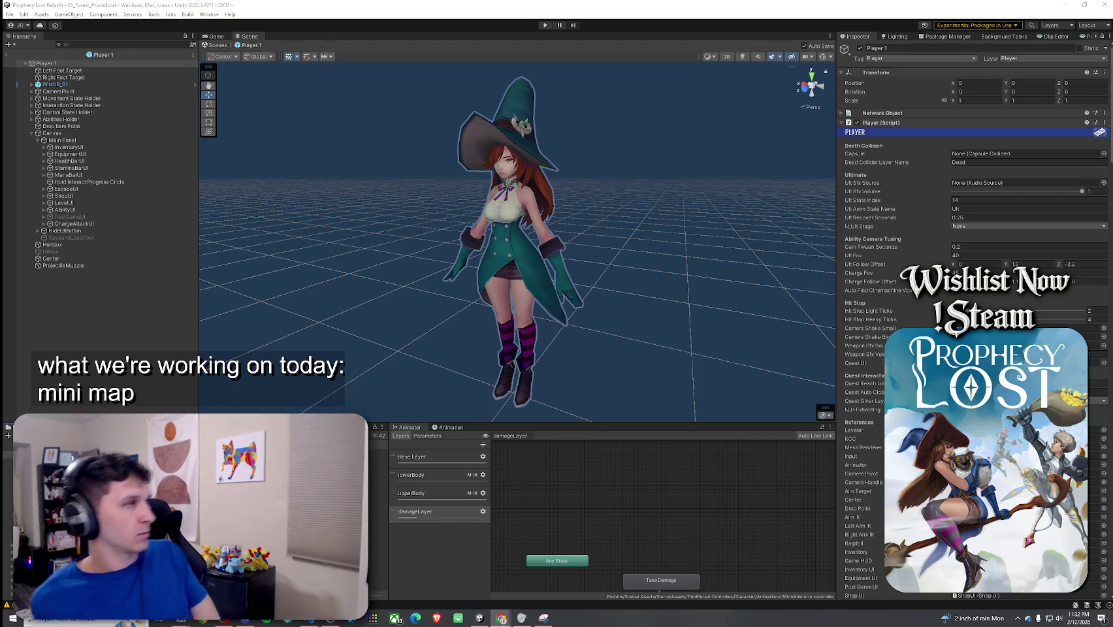
left_click(8, 57)
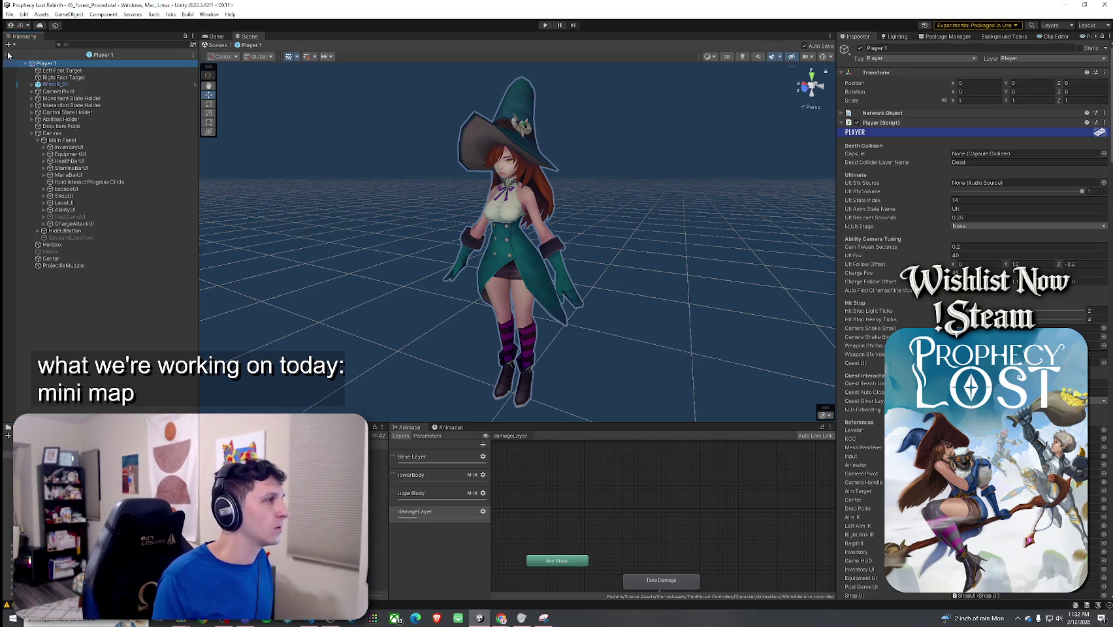
Exit Player 1 Prefab mode and save the 05_Forest_Procedural scene with File > Save.
left_click(8, 56)
left_click(10, 13)
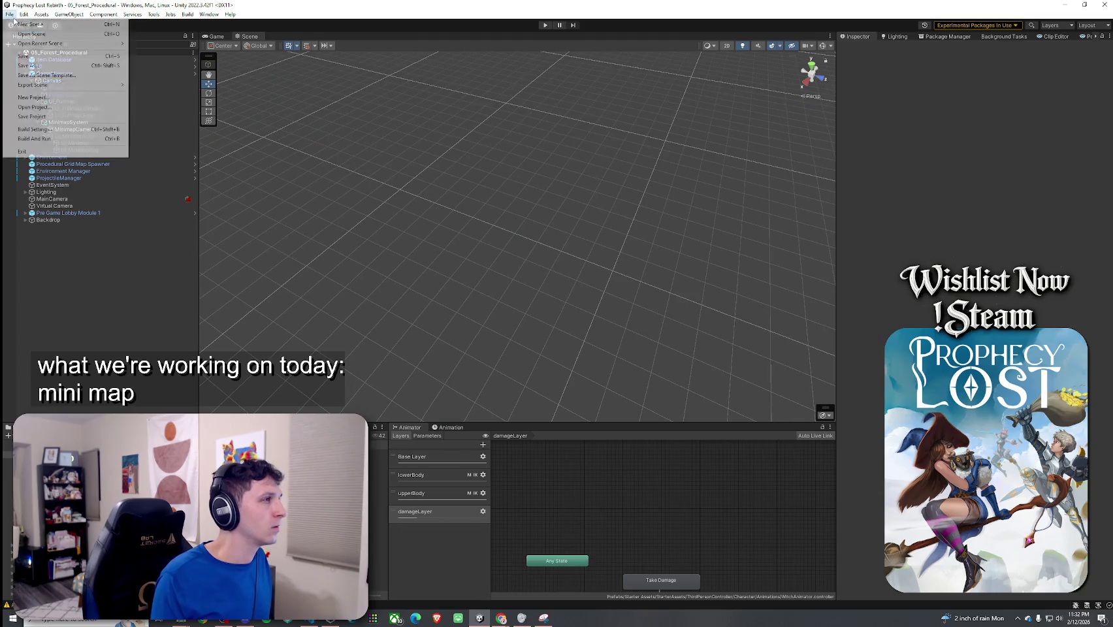
left_click(33, 56)
Open the Scenes folder in the Project window.
scroll(61, 82, "down", 3)
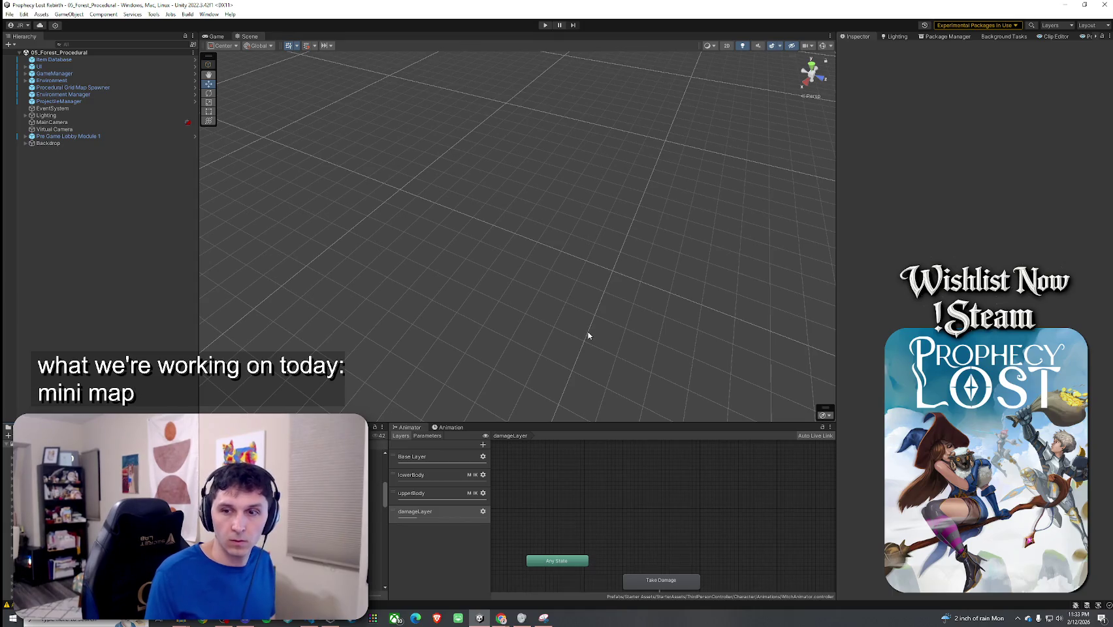
left_click(53, 457)
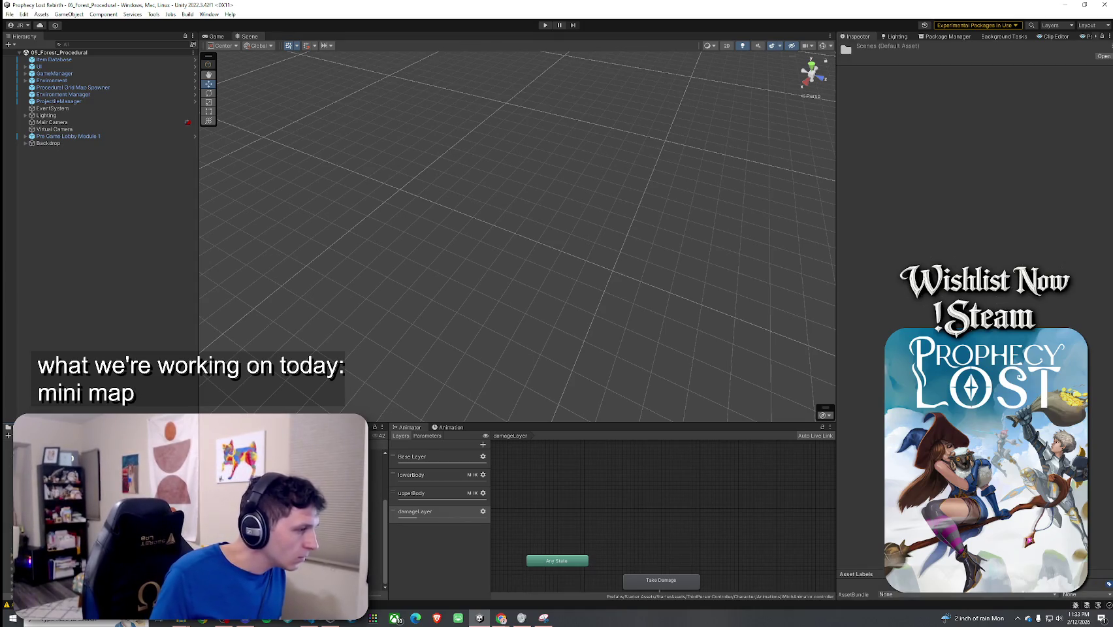
scroll(196, 510, "up", 3)
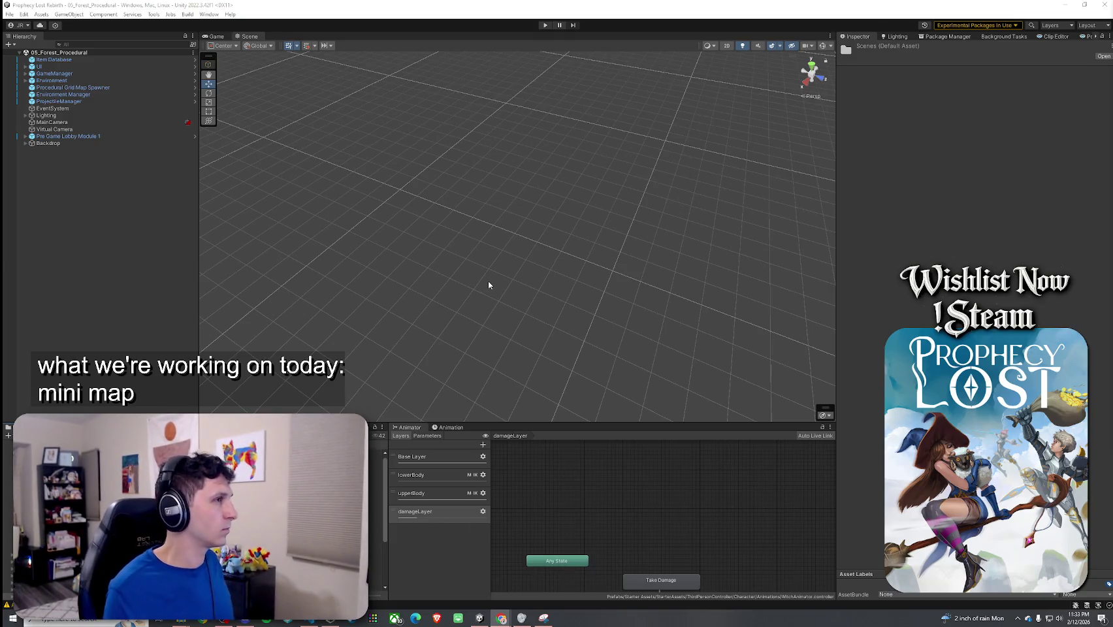
Load 02_Test Scene, toggle Always Play From Scene 0, save, and play to the title screen.
left_click(216, 36)
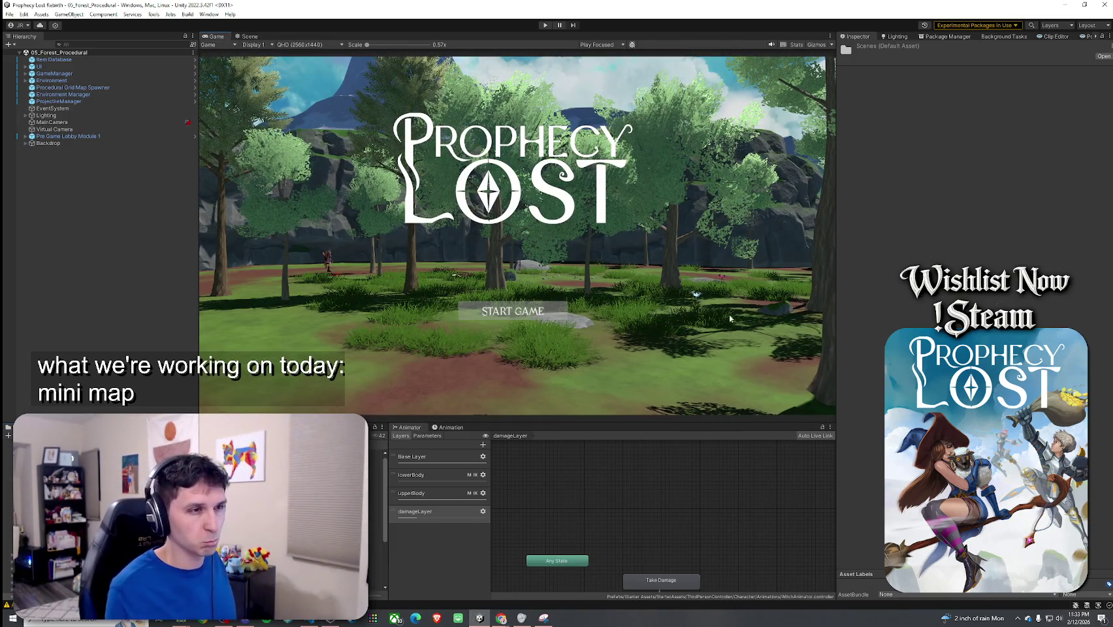
left_click(376, 519)
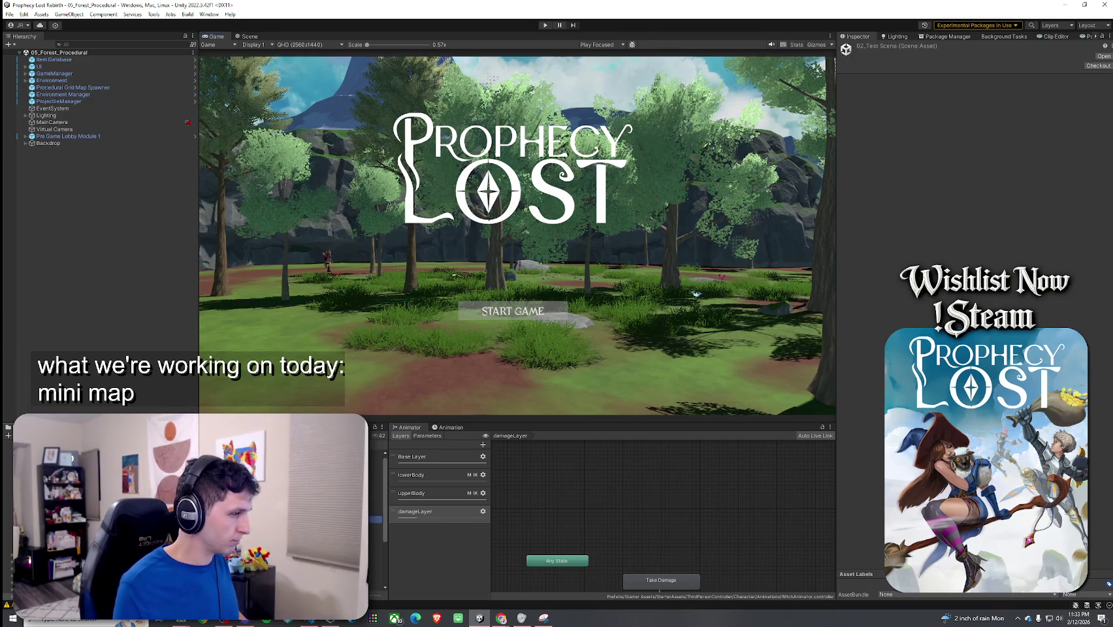
left_click(153, 14)
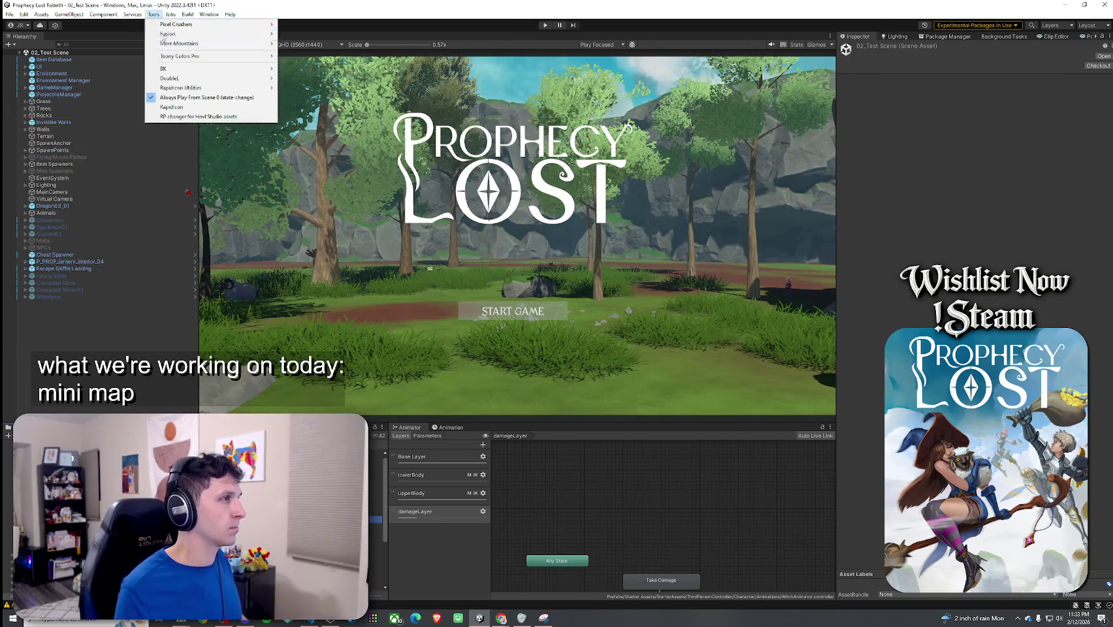
left_click(178, 97)
left_click(9, 14)
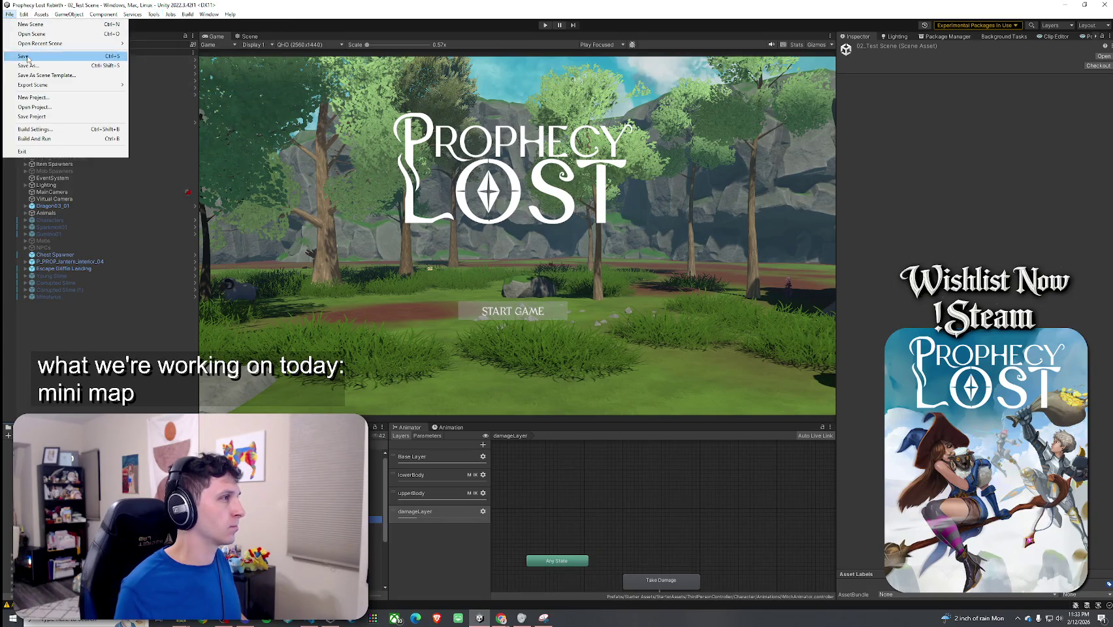
left_click(546, 25)
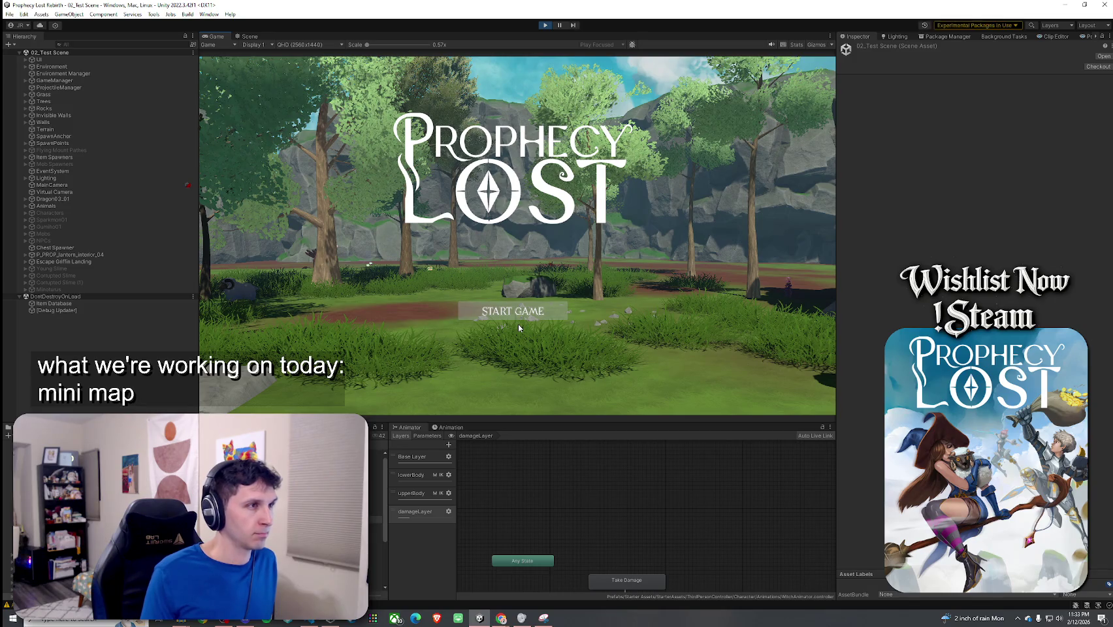
left_click(521, 313)
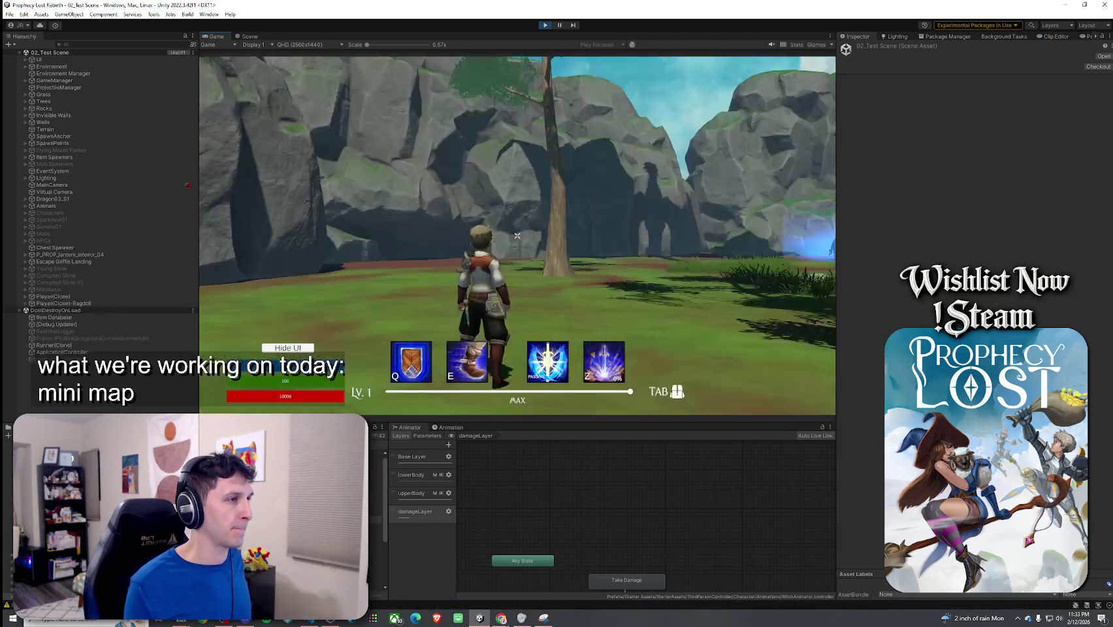
Run and jump the character across the field and rocks, then exit Play mode.
key("w")
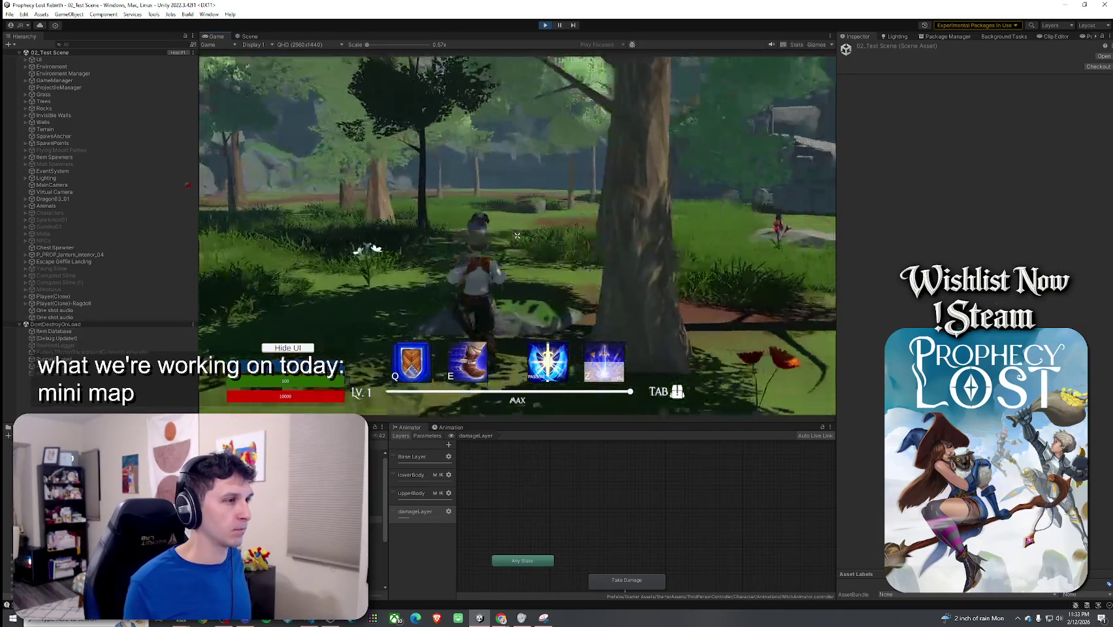
key("space")
key("w")
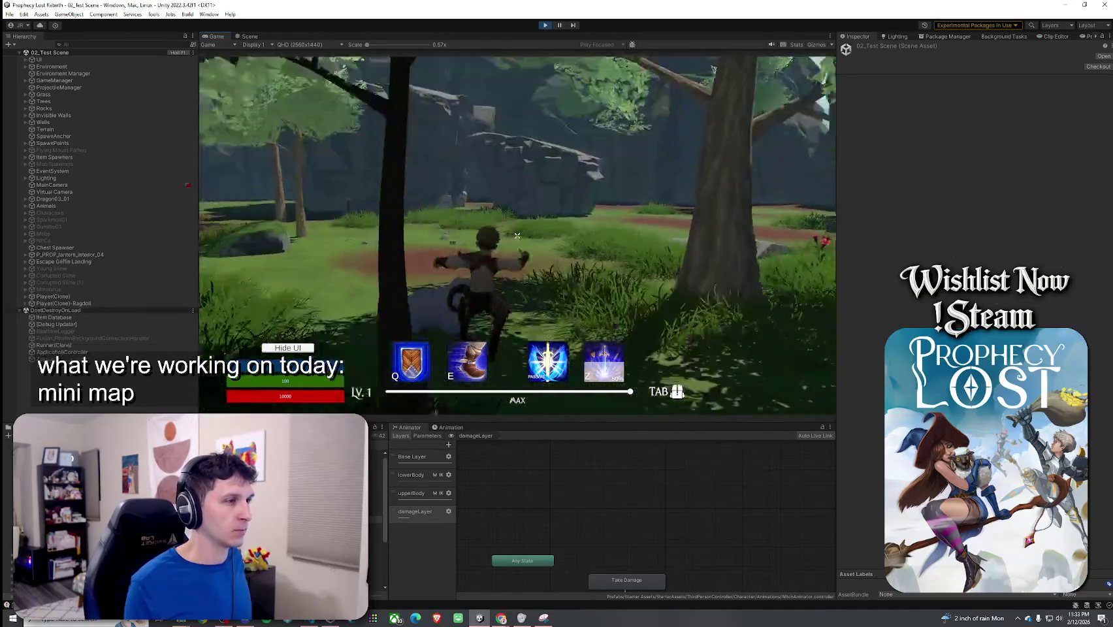
key("w")
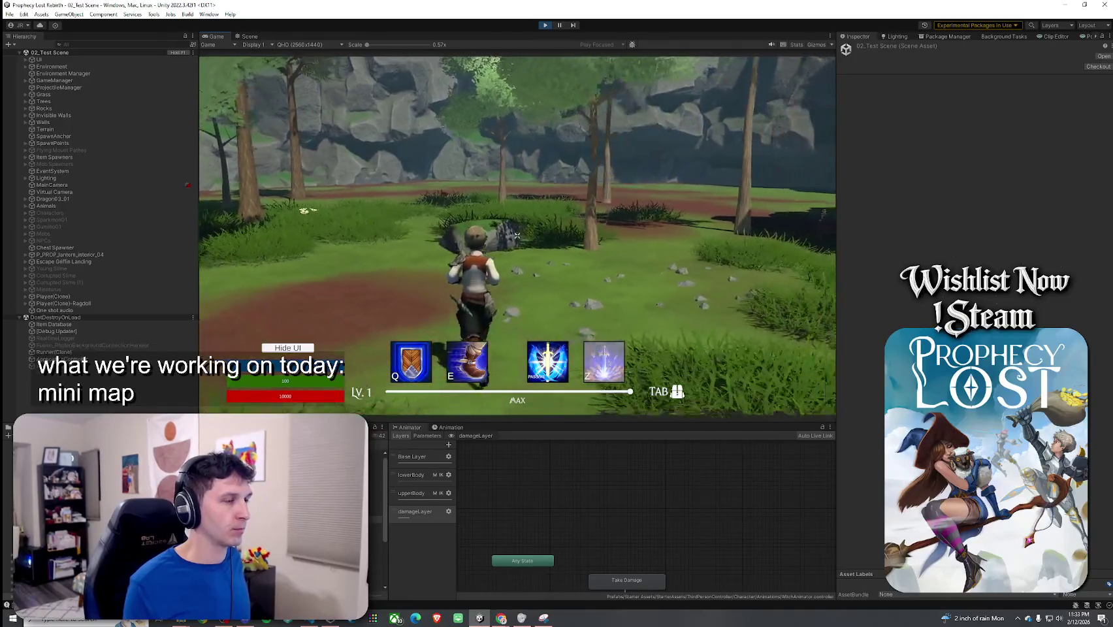
key("w")
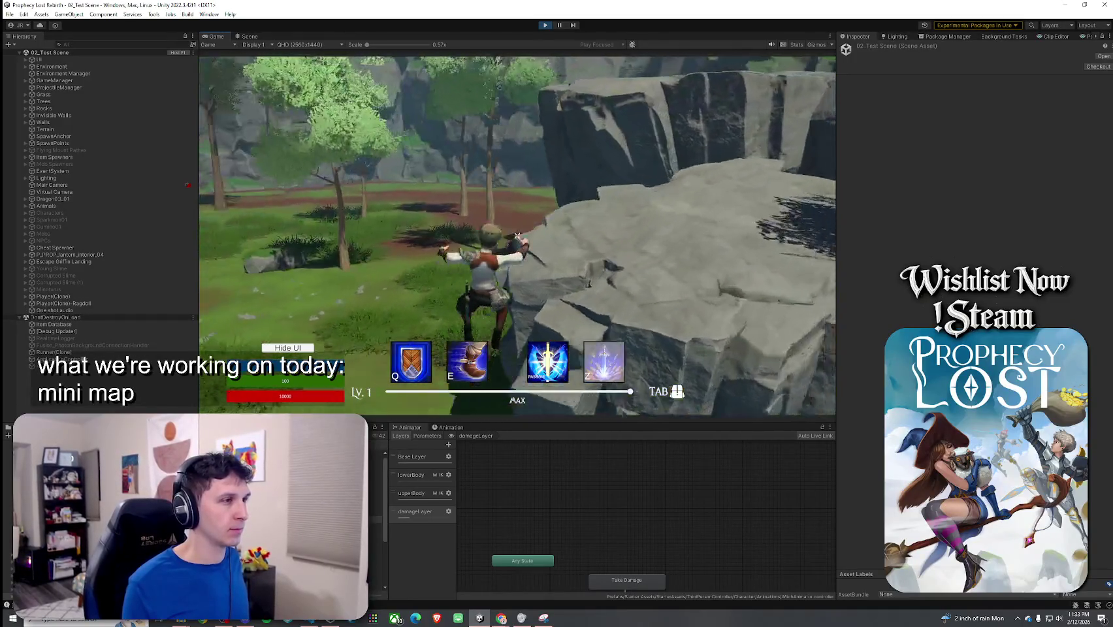
key("w")
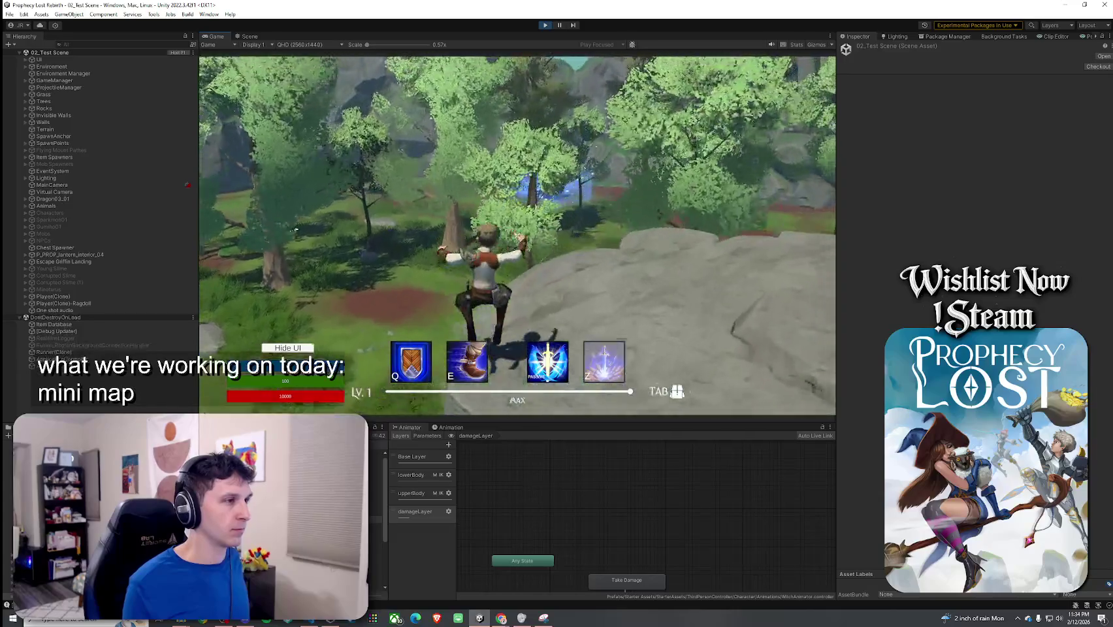
key("w")
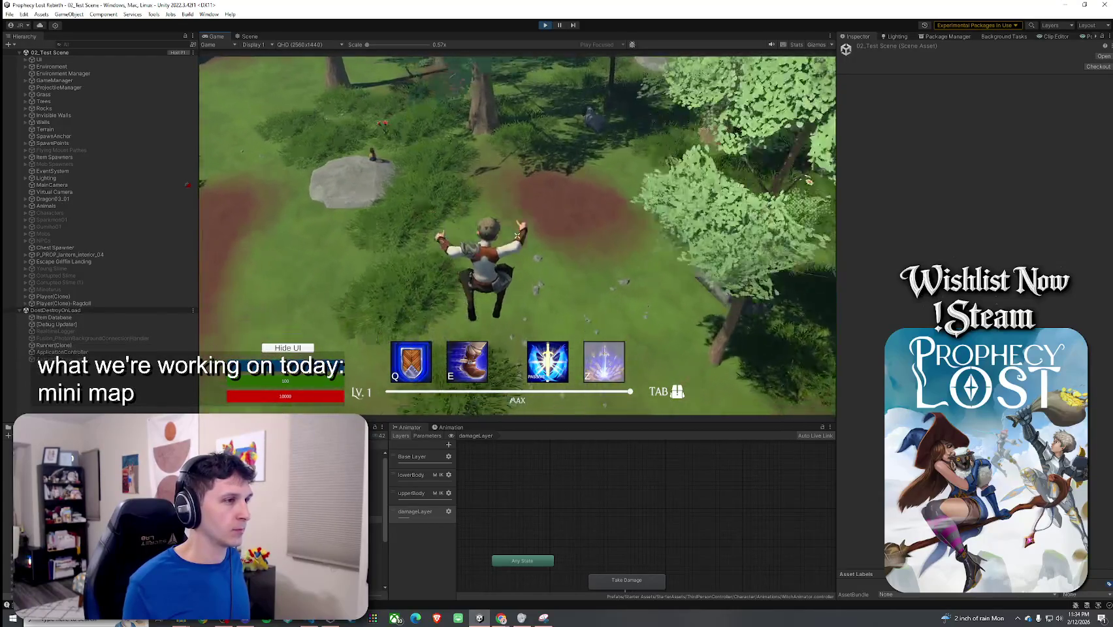
key("w")
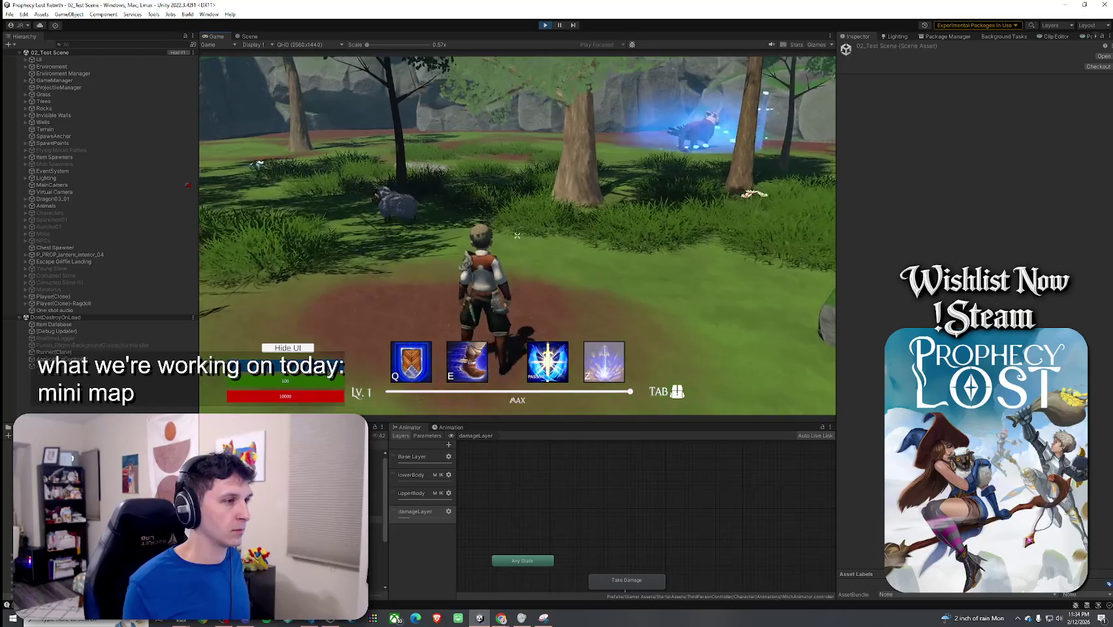
key("Escape")
key("ctrl+p")
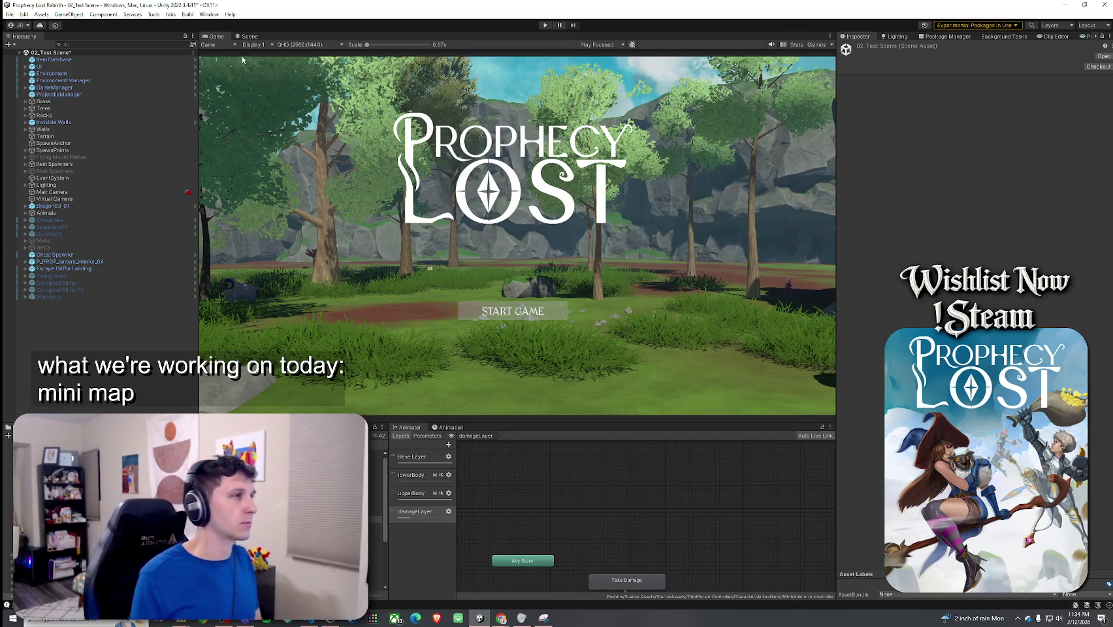
left_click(247, 36)
Select and frame the Chest Spawner, orbit toward the spawn markers, and enlarge the Scene view.
left_click(98, 255)
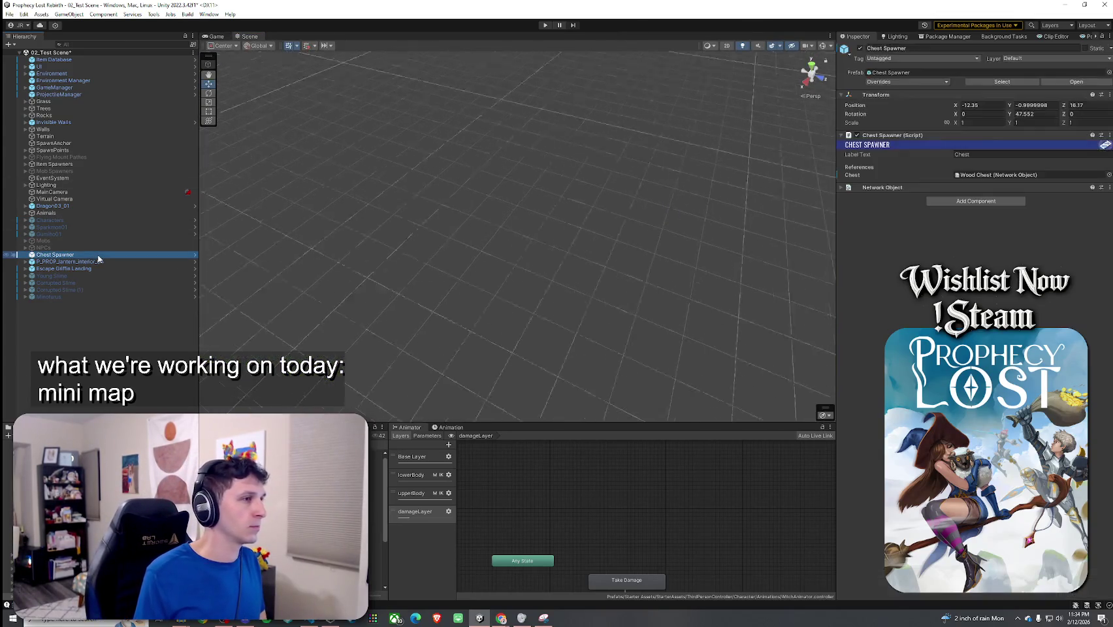
key("f")
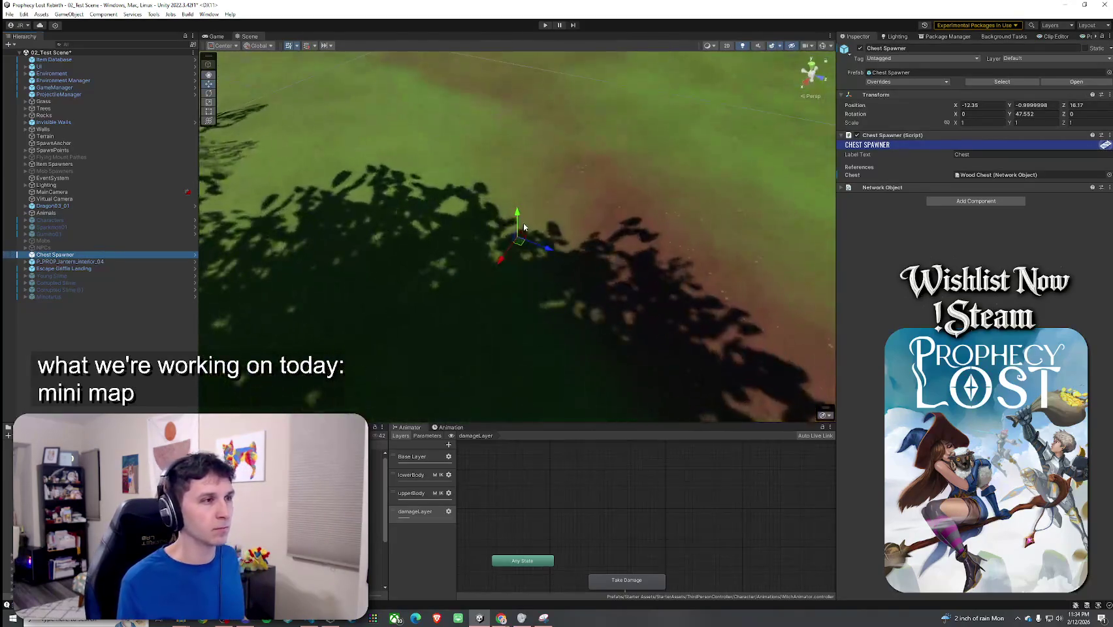
left_click_drag(523, 227, 484, 190)
mouse_move(816, 51)
left_mouse_down()
mouse_move(637, 171)
mouse_move(601, 162)
left_mouse_up()
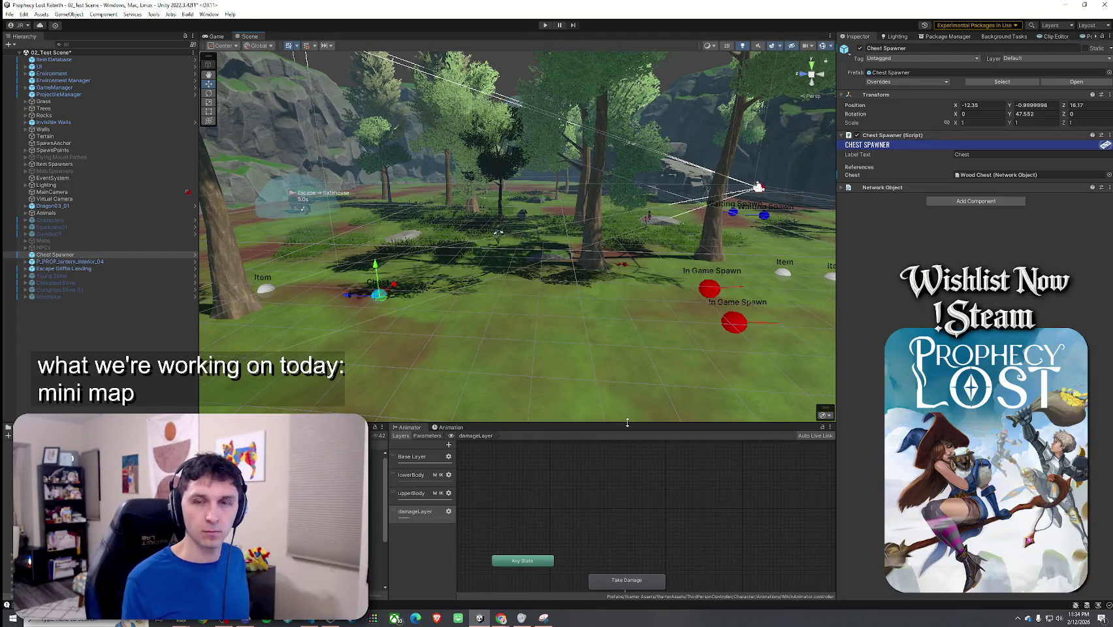
left_click_drag(628, 422, 628, 455)
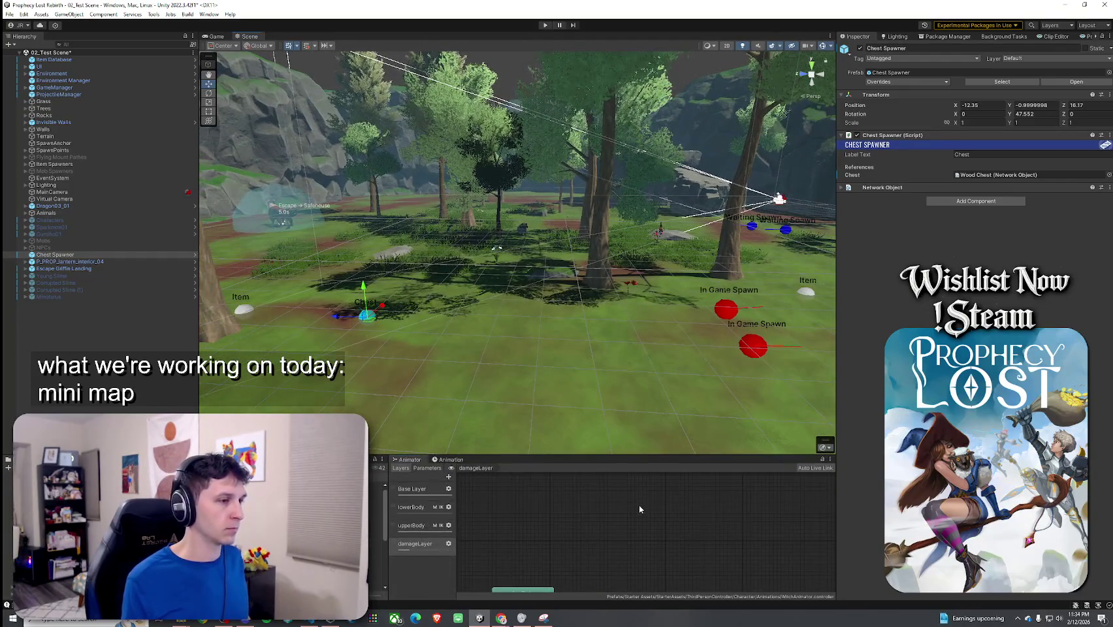
Widen the Animator layer list and narrow the Hierarchy and Inspector panels.
scroll(639, 502, "down", 4)
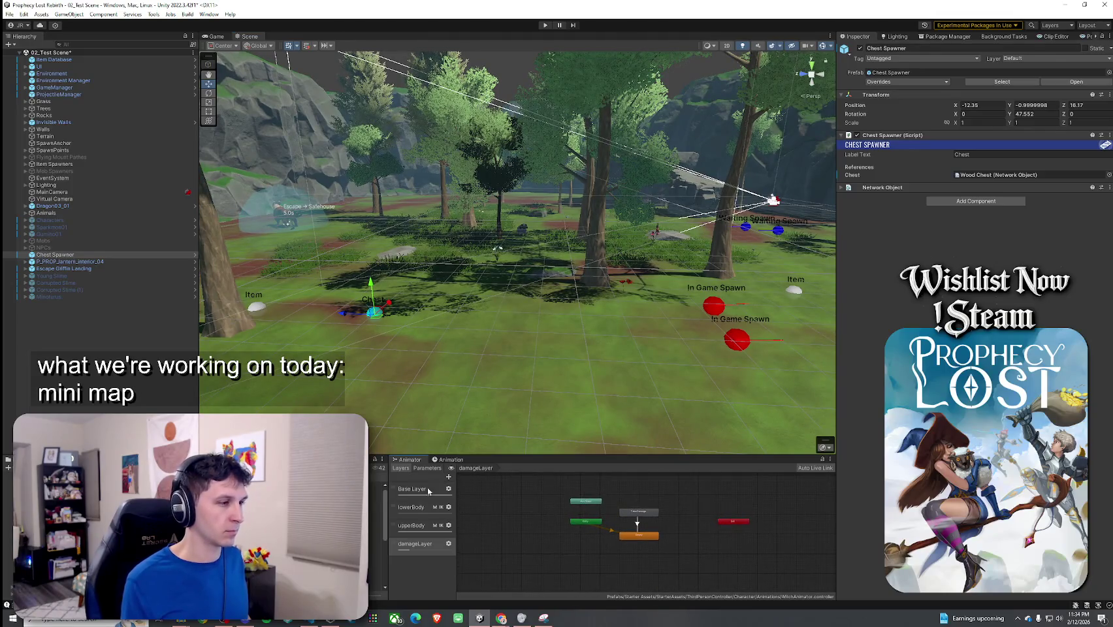
left_click_drag(386, 485, 428, 485)
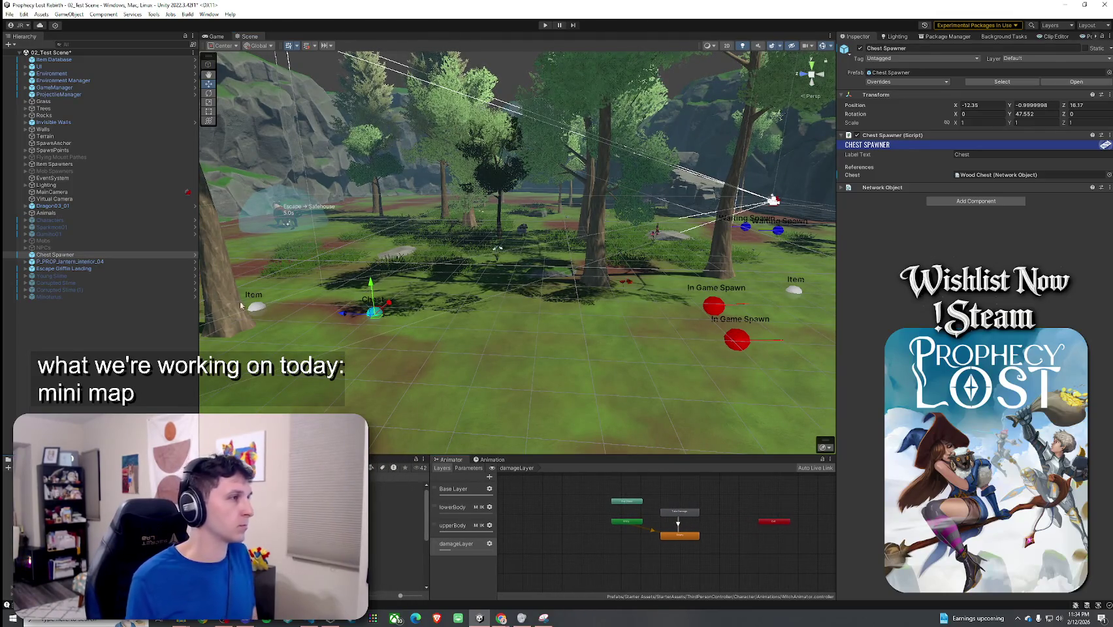
left_click_drag(199, 281, 158, 281)
left_click_drag(838, 224, 888, 224)
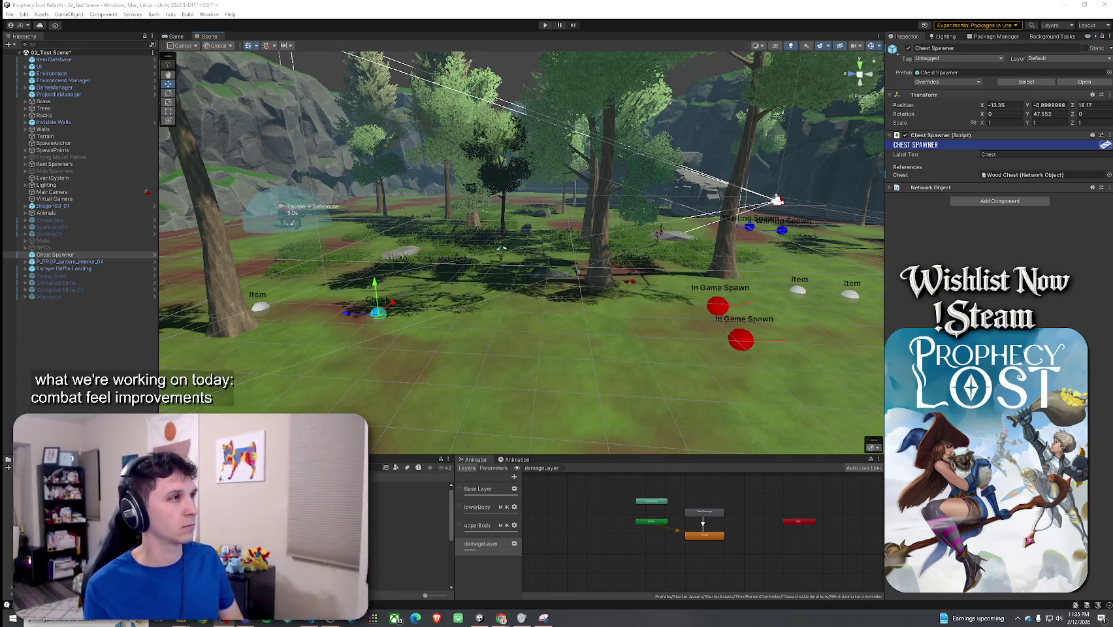
Save 02_Test Scene from the File menu.
left_click(9, 15)
left_click(26, 57)
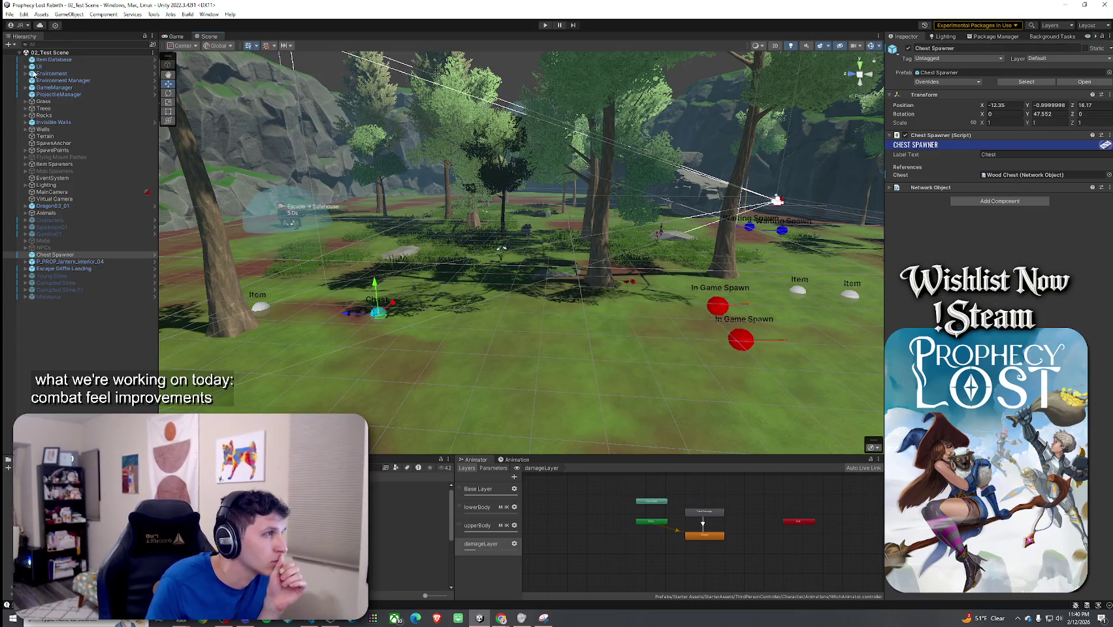
Show the damageLayer state machine's properties by clicking empty space in its Animator graph.
left_click(9, 14)
left_click(65, 3)
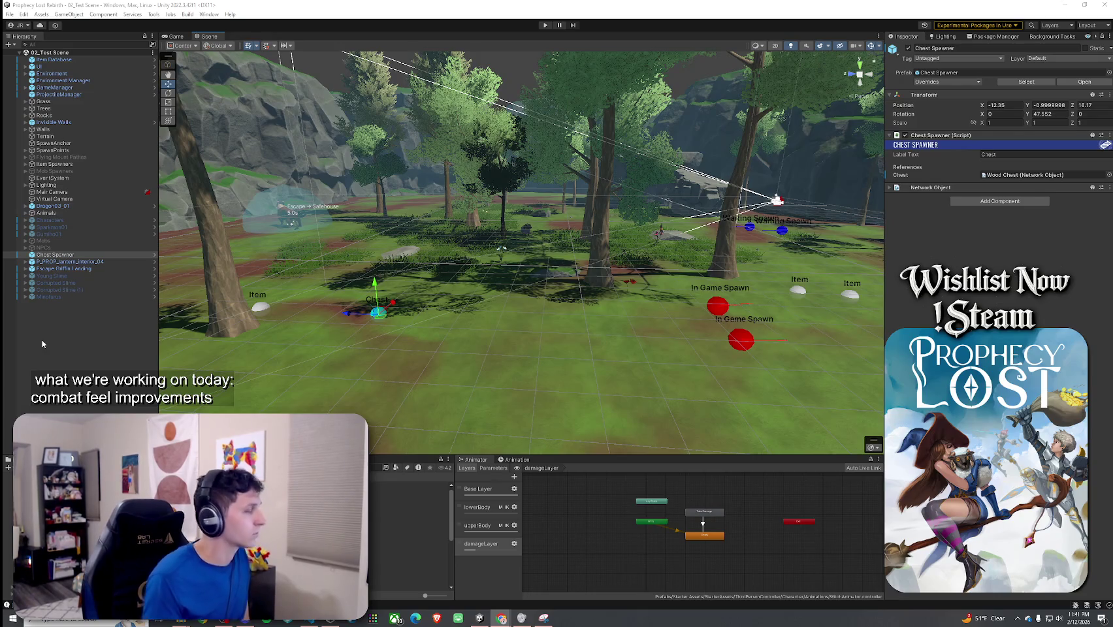
left_click(500, 582)
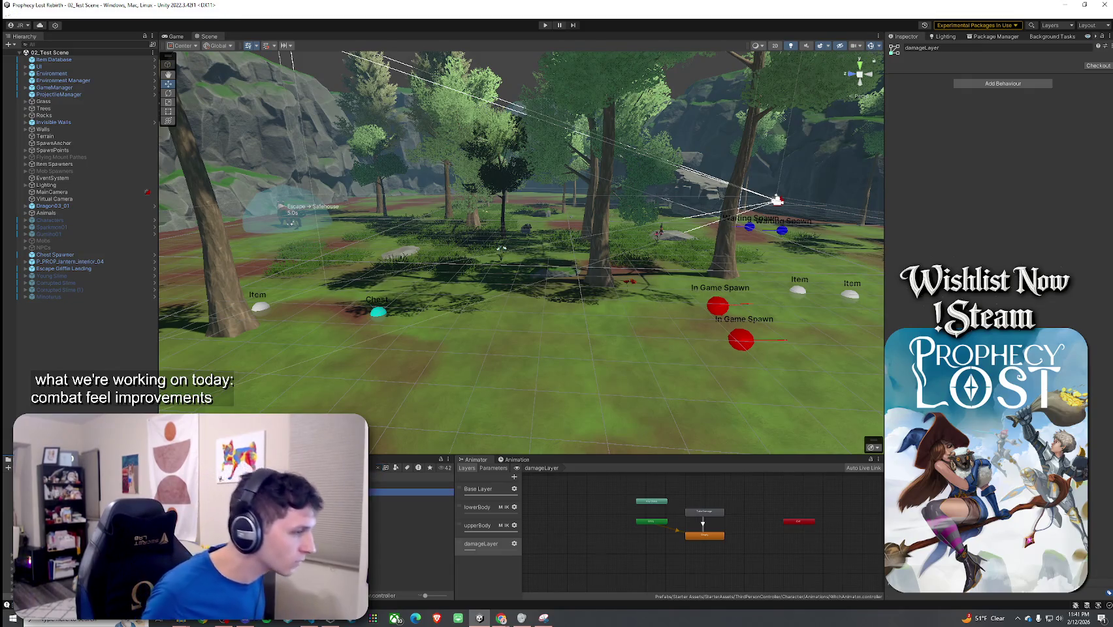
Look through the Animator's Base Layer and other animation layer graphs.
left_click(487, 490)
left_click(495, 506)
scroll(654, 523, "down", 3)
scroll(702, 526, "up", 3)
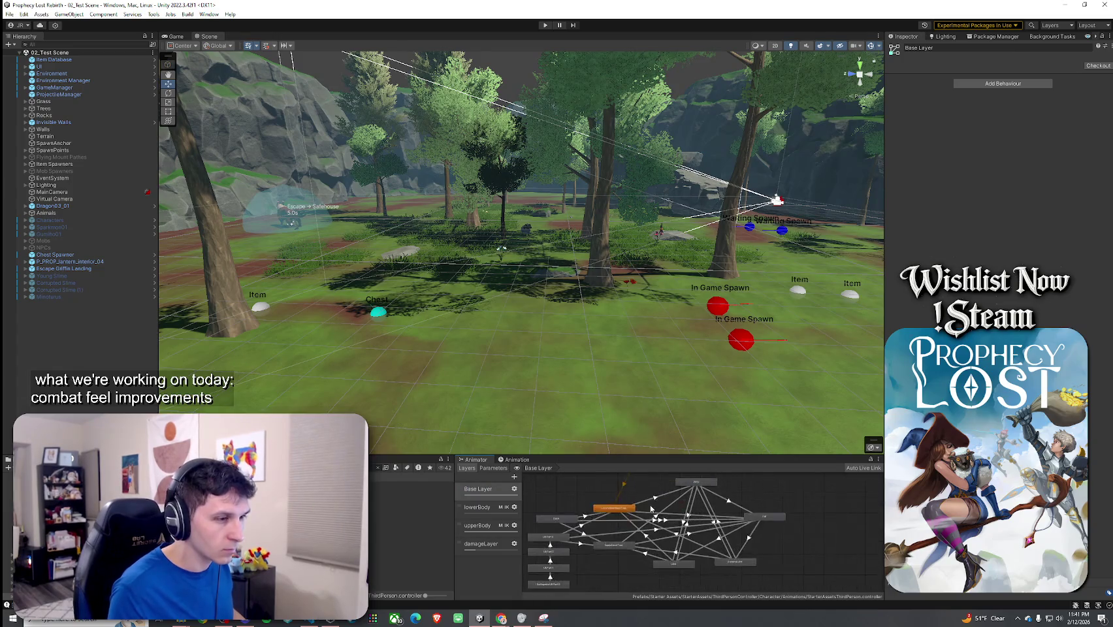
left_click(483, 507)
left_click(483, 544)
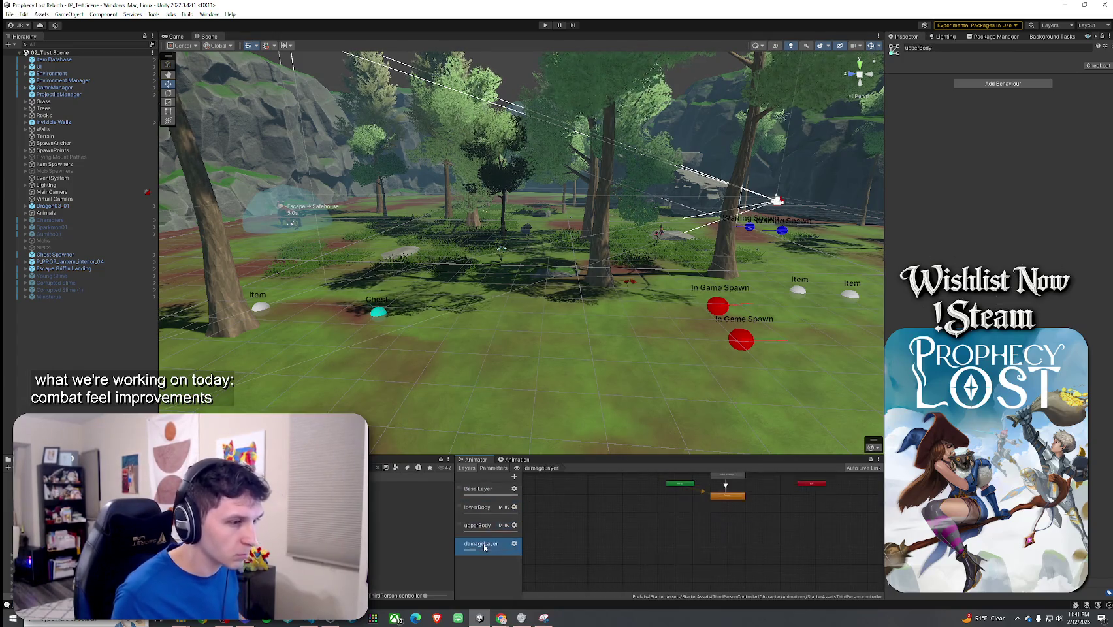
left_click(484, 489)
Duplicate the StarterAssetsThirdPerson animator controller with Ctrl+D and check its Base Layer.
left_click(372, 492)
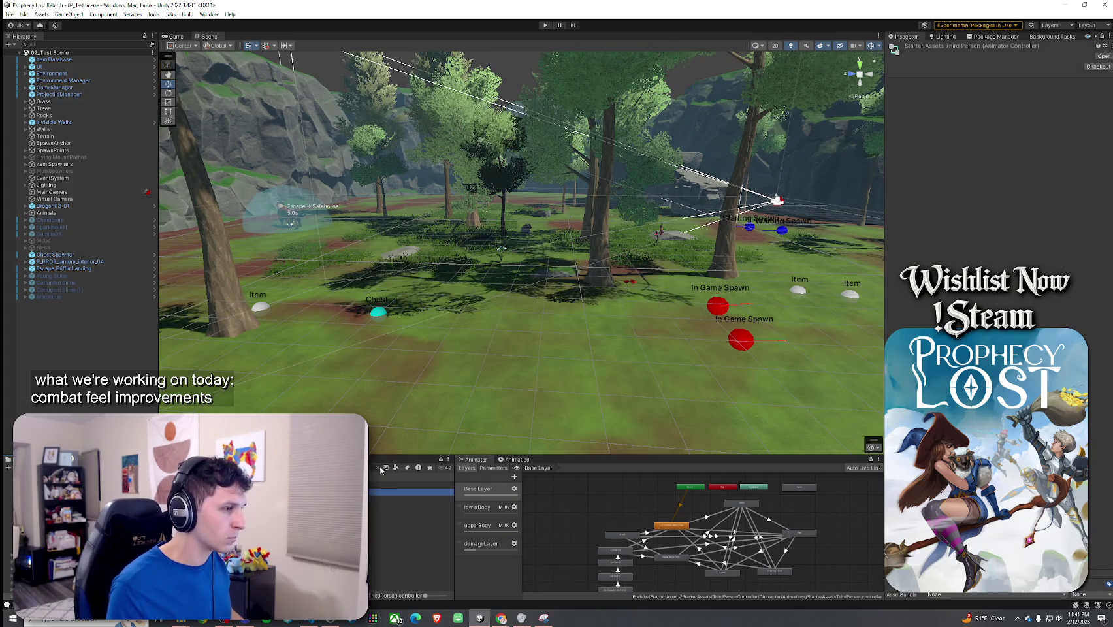
left_click(412, 562)
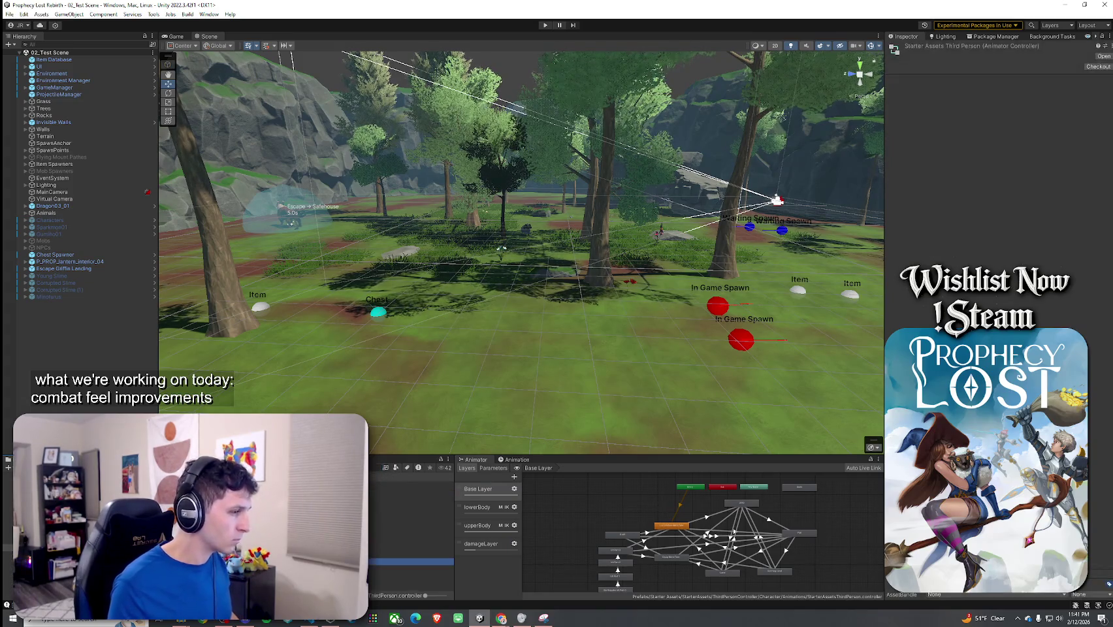
key("ctrl+d")
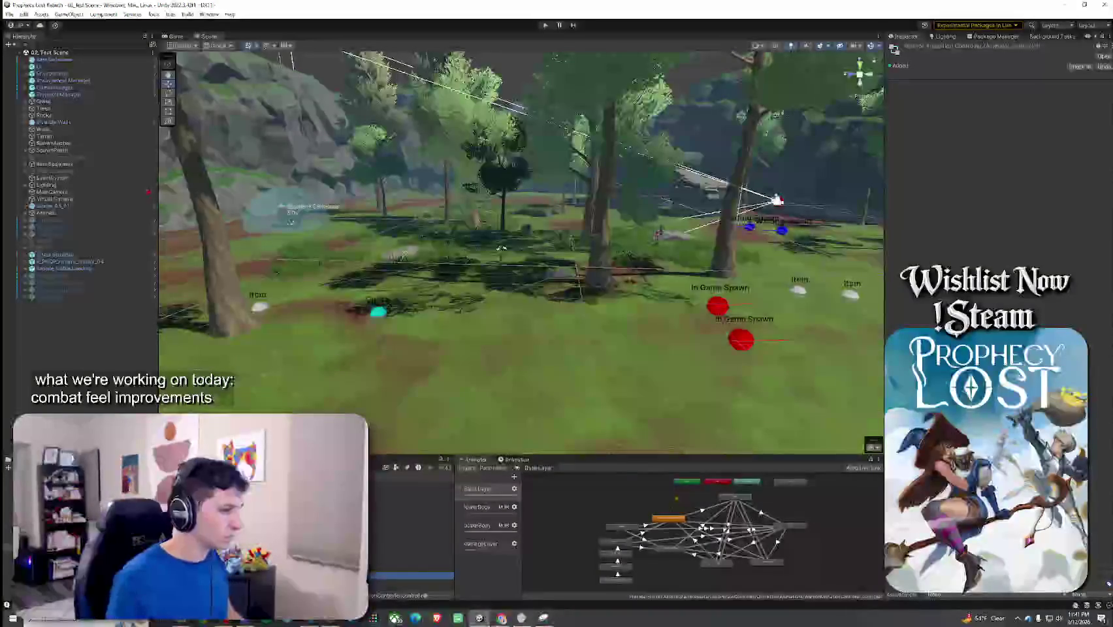
left_click(478, 488)
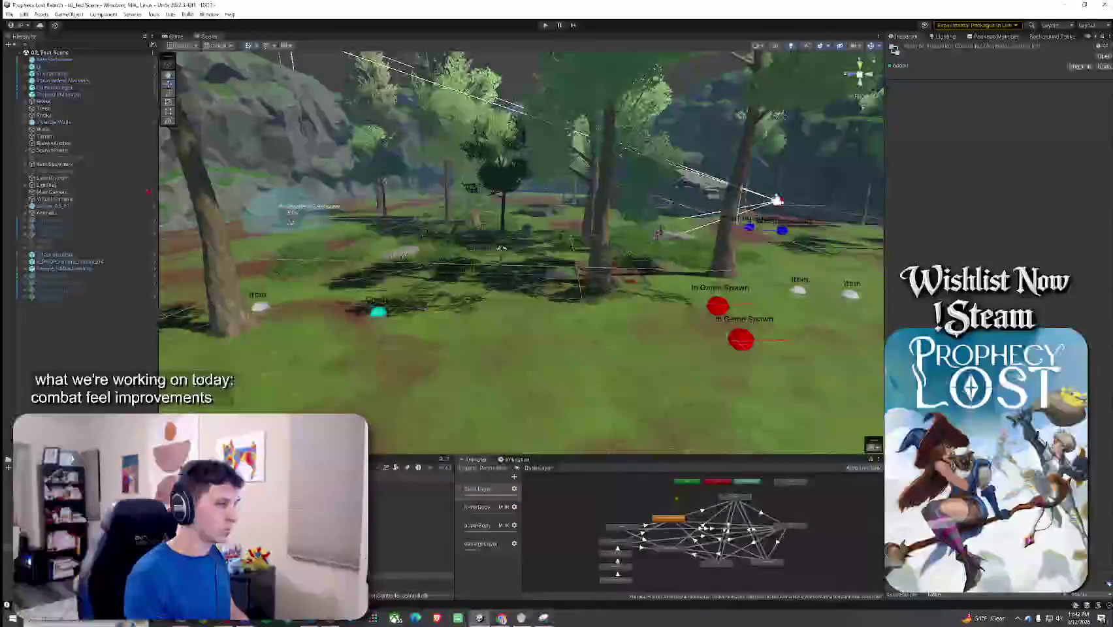
left_click(411, 485)
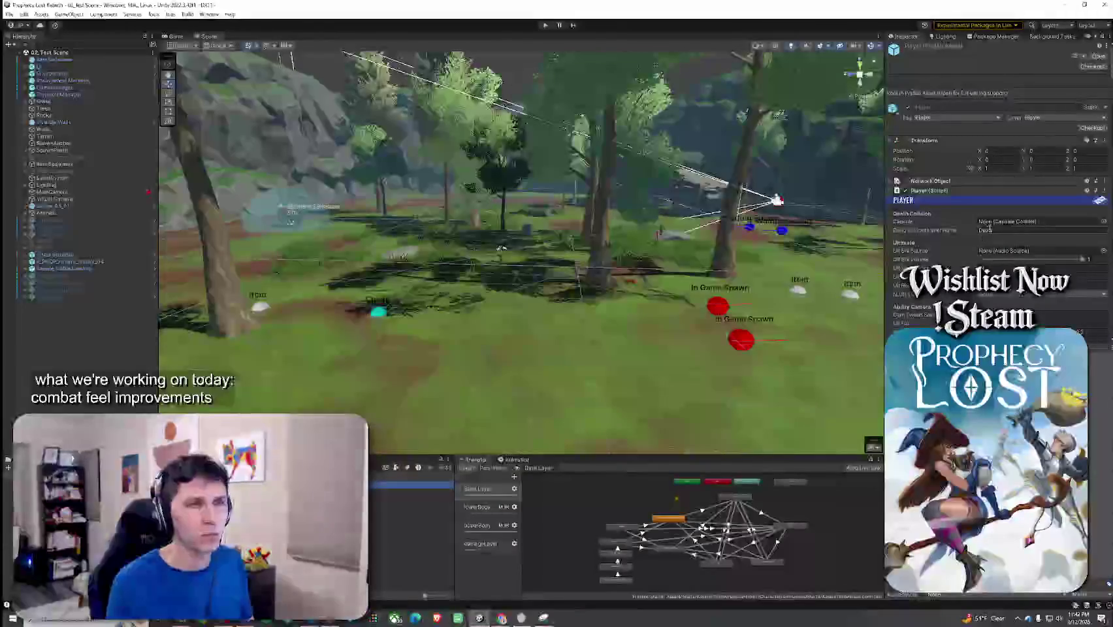
Assign WarriorAnimationController to the Player prefab's Animator Controller, then return to The Plan document.
left_click(892, 191)
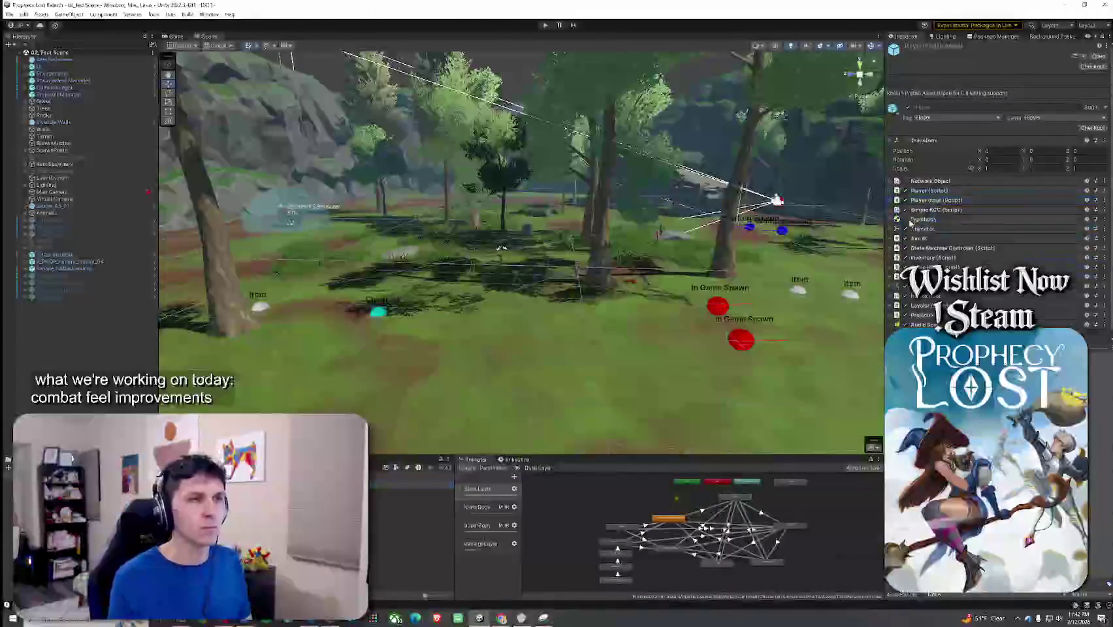
left_click(892, 228)
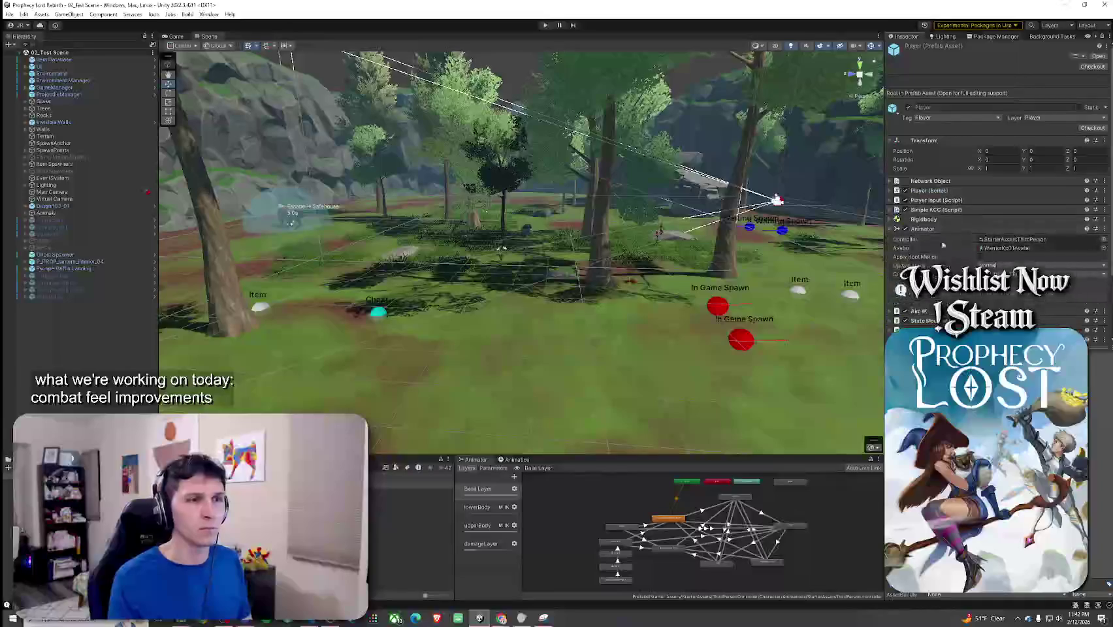
left_click(1105, 241)
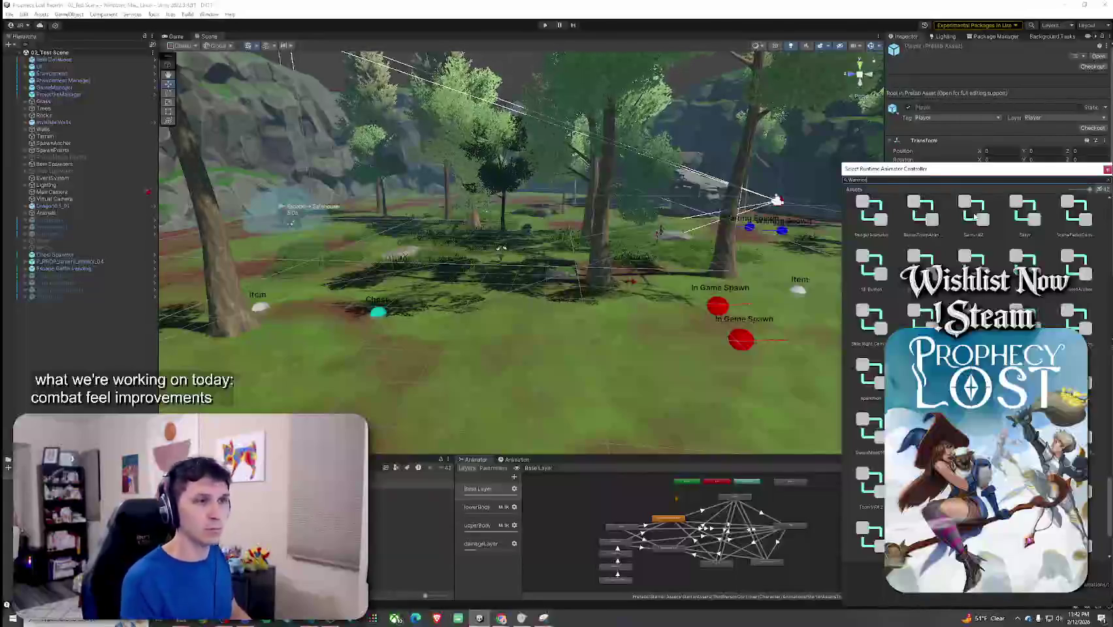
type("Warrior")
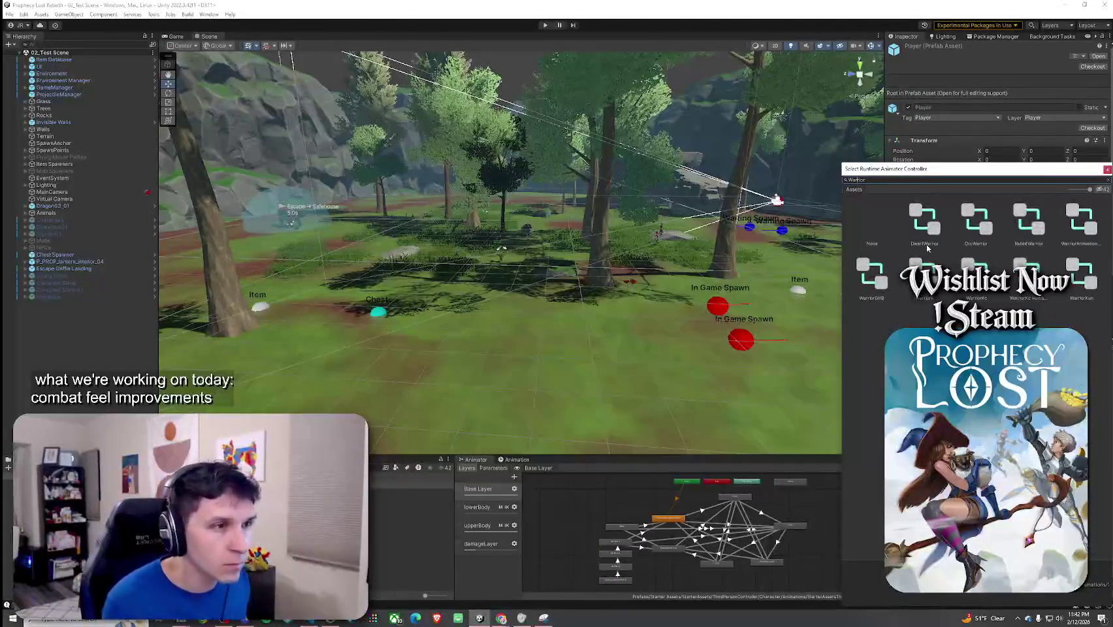
left_click(1084, 229)
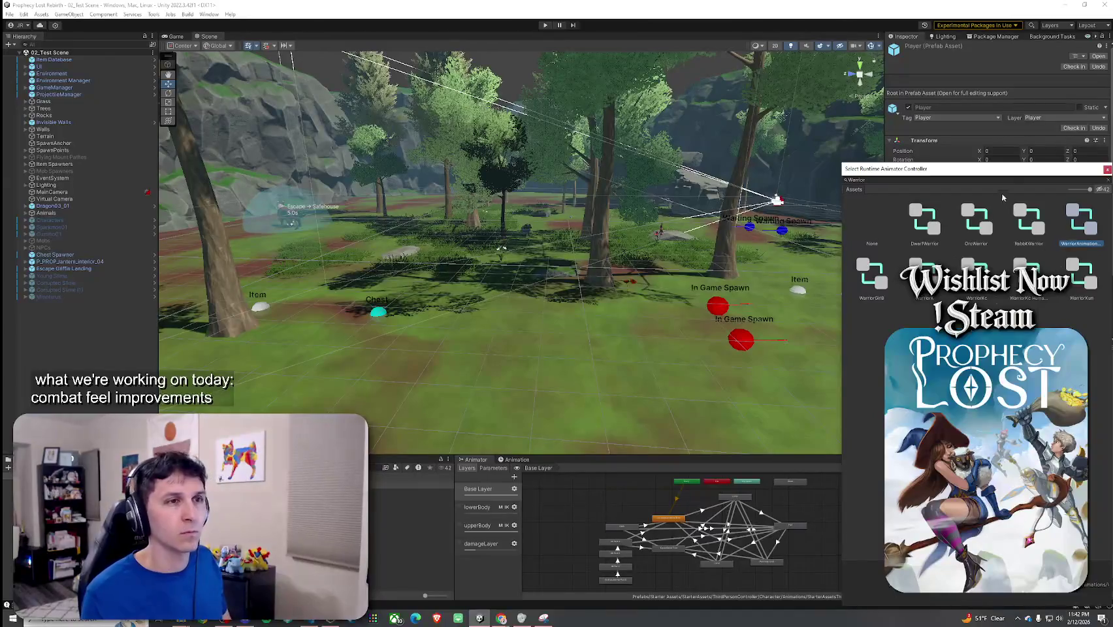
double_click(1055, 222)
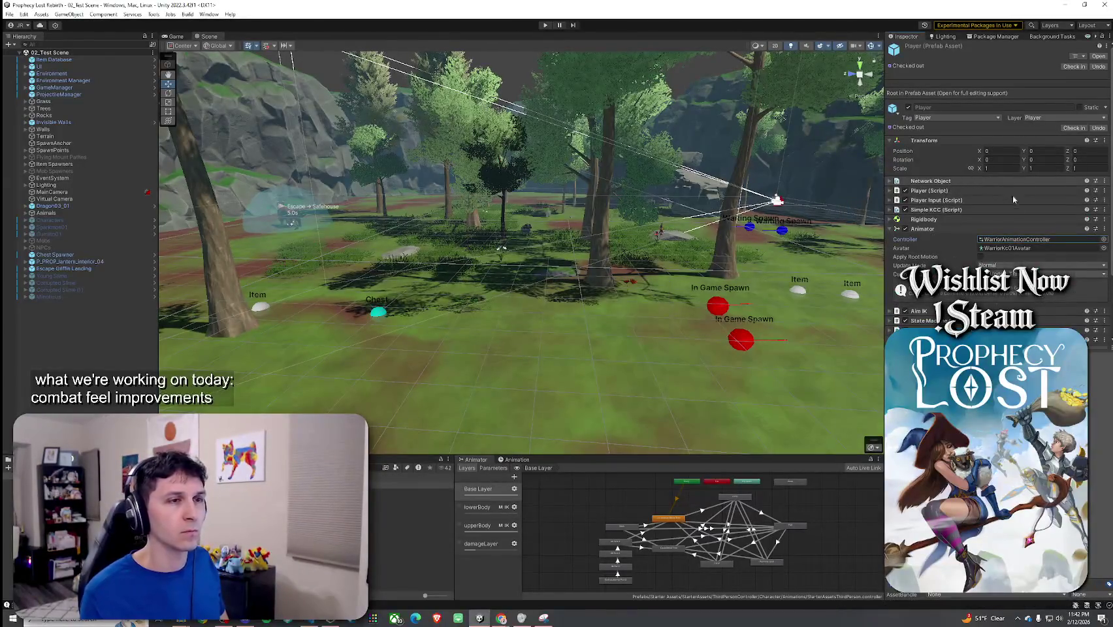
left_click(23, 14)
left_click(110, 4)
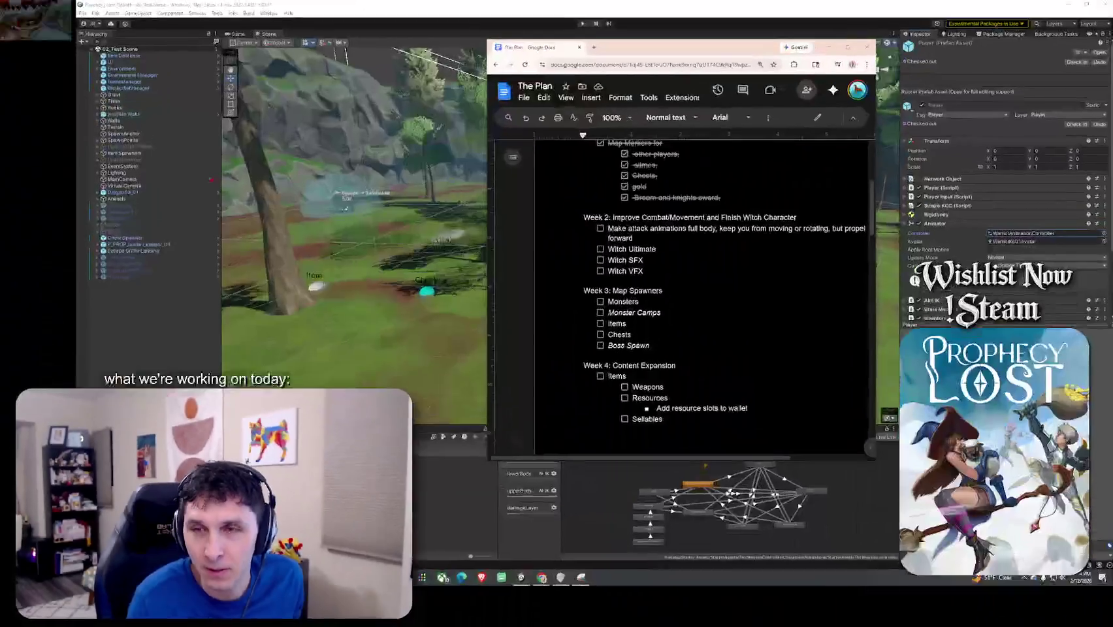
Move 'Finish Witch Character' out of the Week 2 heading into a new 'Week 3:' heading below Witch VFX.
scroll(580, 281, "up", 3)
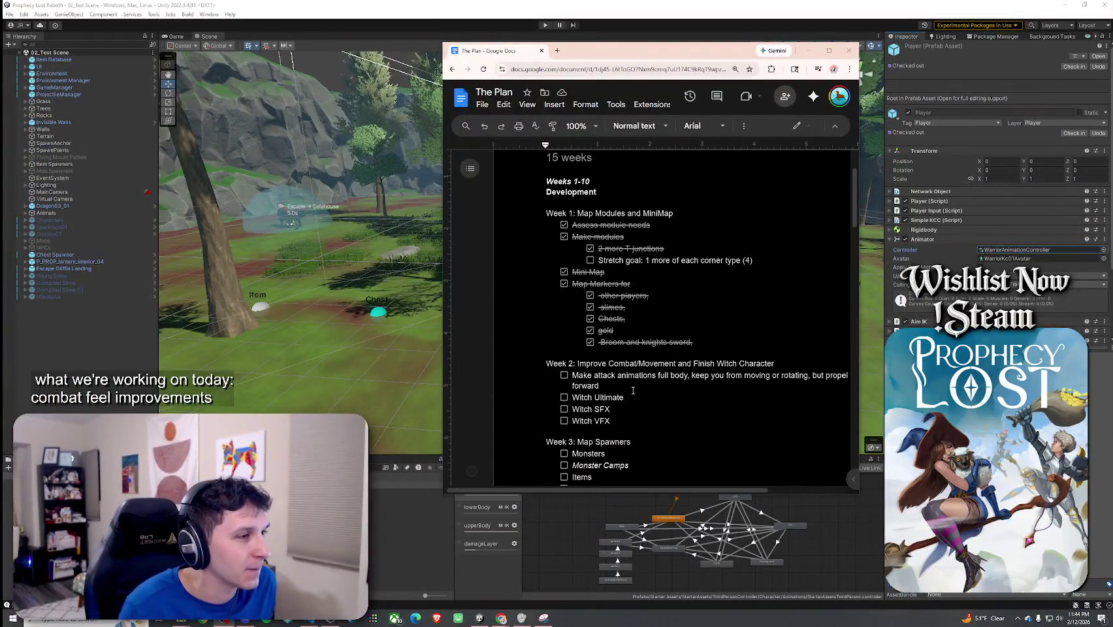
mouse_move(610, 421)
left_mouse_down()
mouse_move(548, 364)
mouse_move(761, 375)
mouse_move(570, 367)
mouse_move(715, 376)
mouse_move(629, 421)
left_mouse_up()
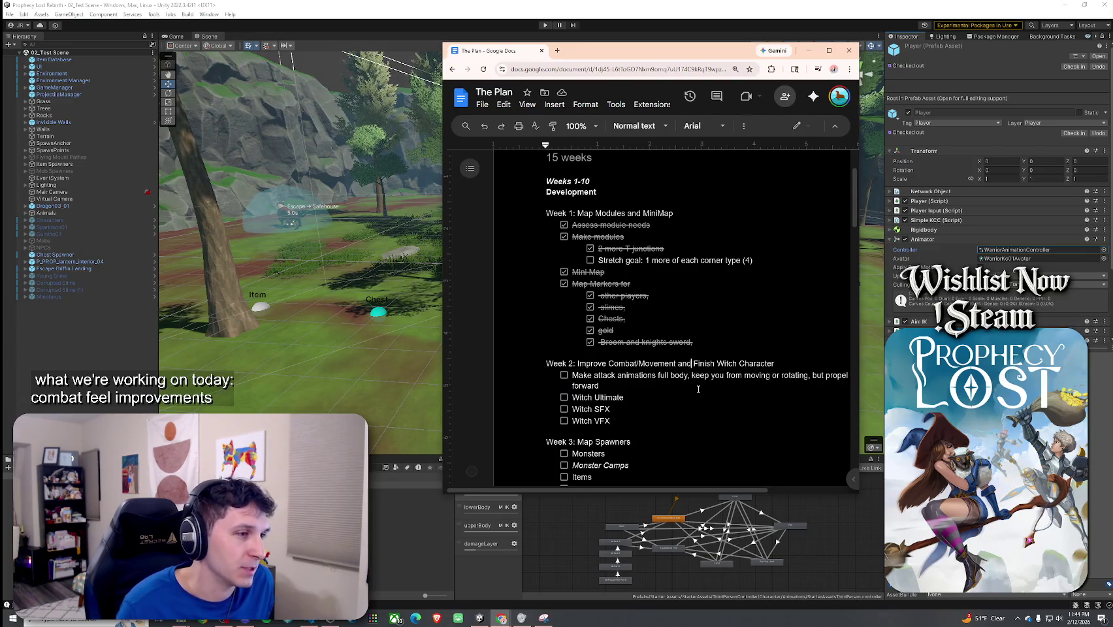
left_click_drag(693, 363, 803, 360)
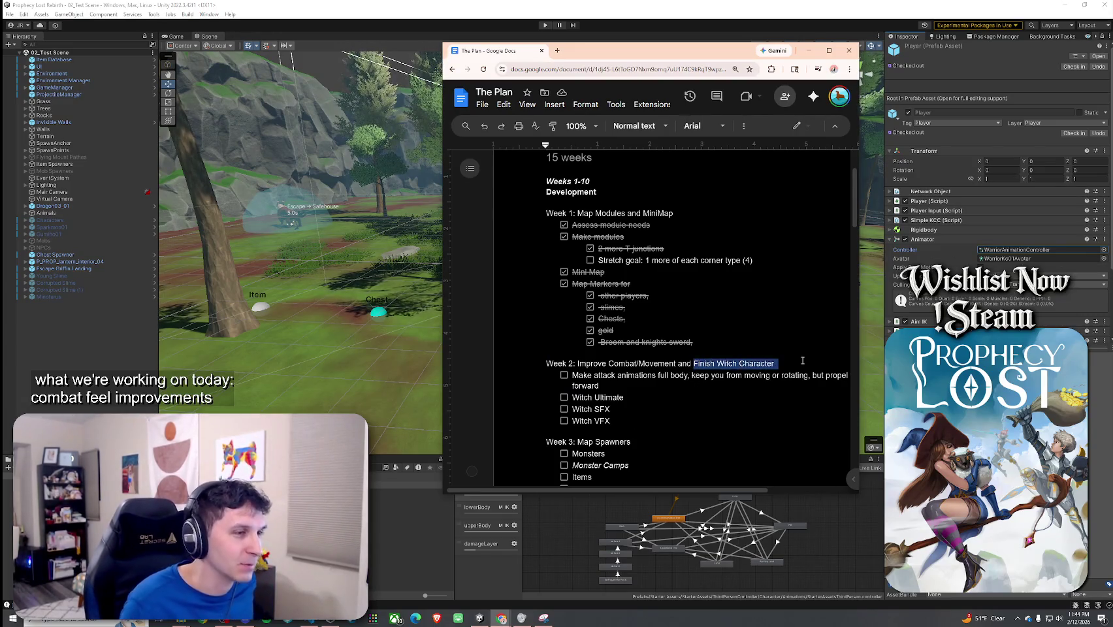
key("ctrl+x")
key("Delete")
left_click(632, 408)
key("Return")
key("Return")
type("Week 3:")
key("ctrl+v")
key("Return")
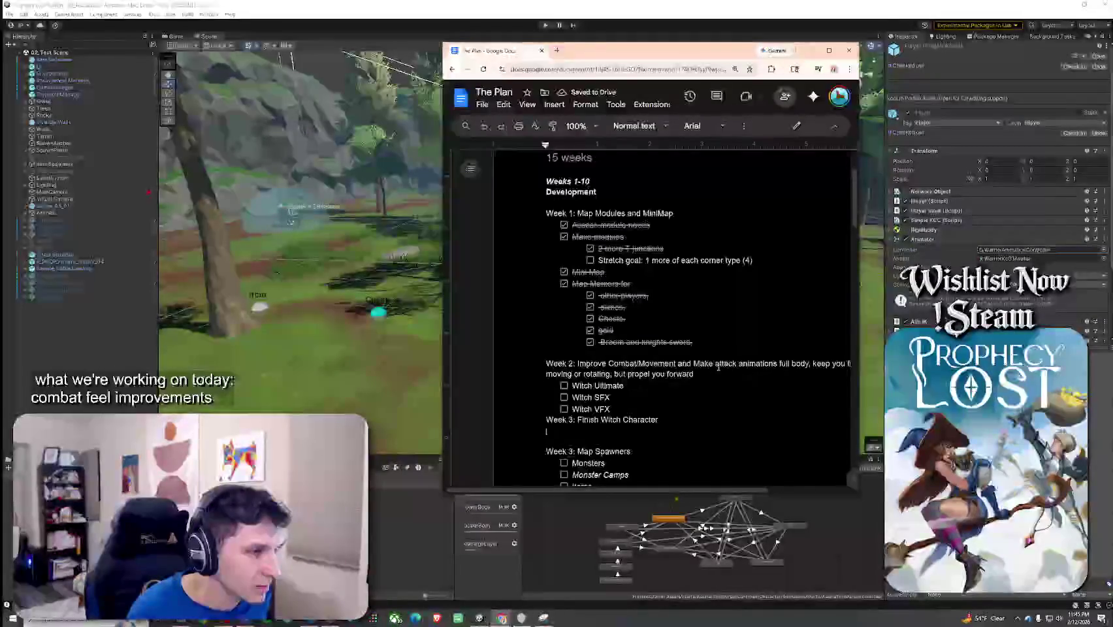
Put the attack-animations task on its own line as a checklist item.
left_click(693, 368)
key("Return")
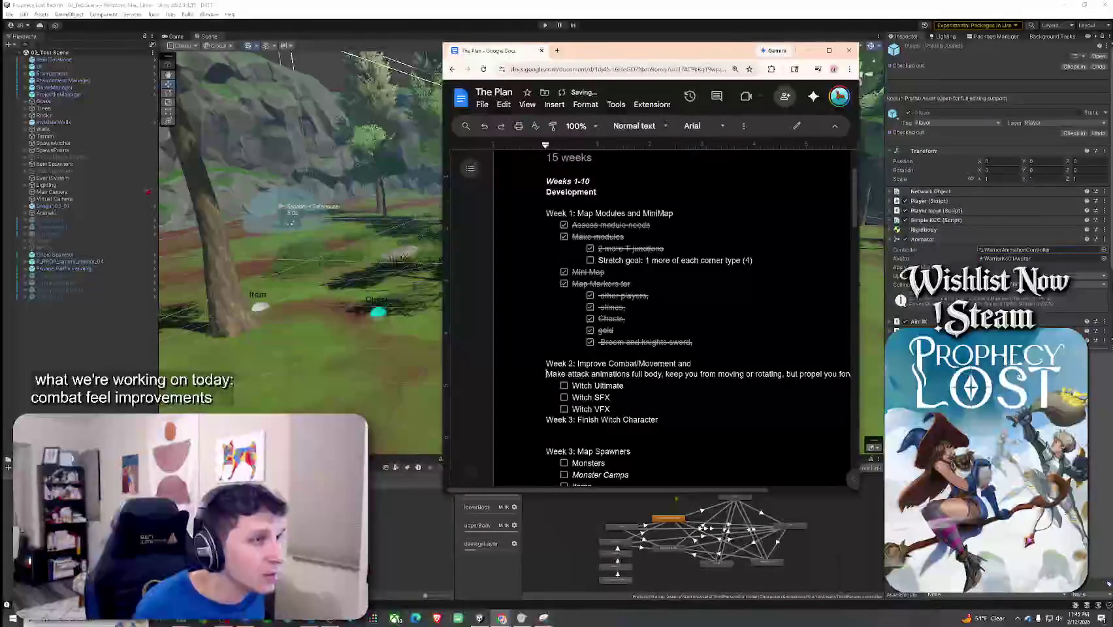
key("super+Up")
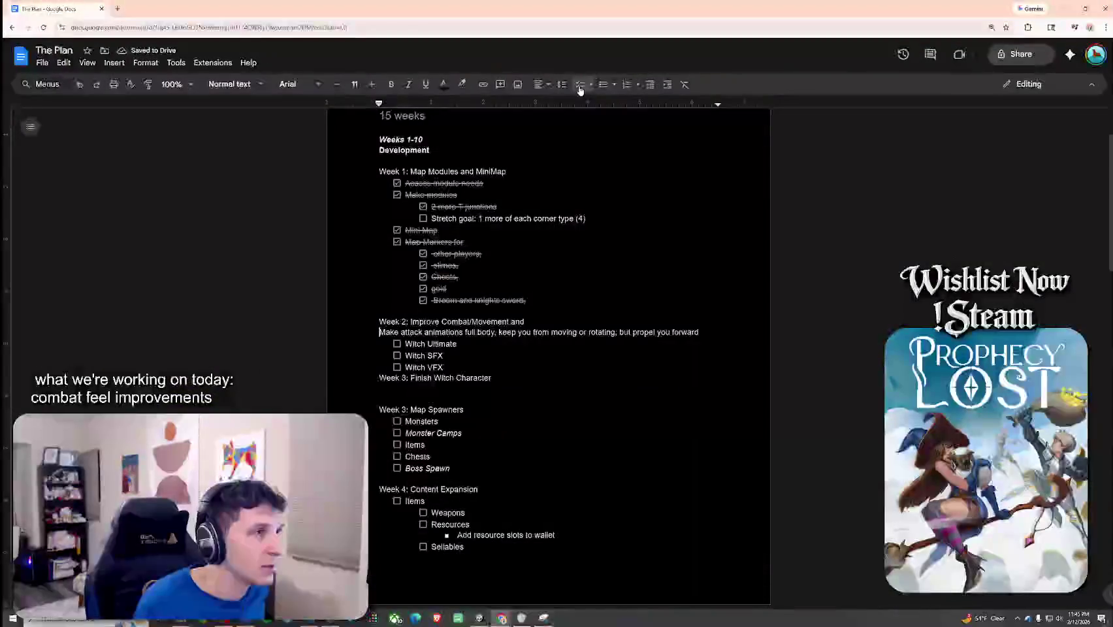
left_click(579, 84)
Move the three Witch tasks under the Week 3 heading and delete the leftover blank lines.
left_click_drag(443, 379, 405, 354)
key("ctrl+x")
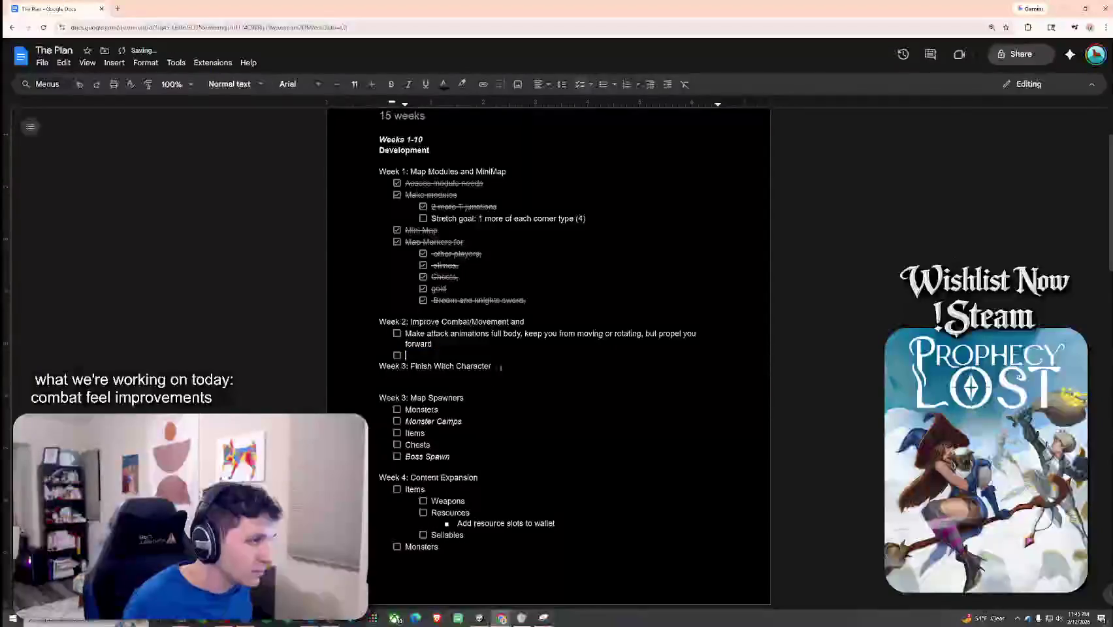
left_click(507, 365)
key("Return")
key("ctrl+v")
left_click(465, 356)
key("BackSpace")
key("BackSpace")
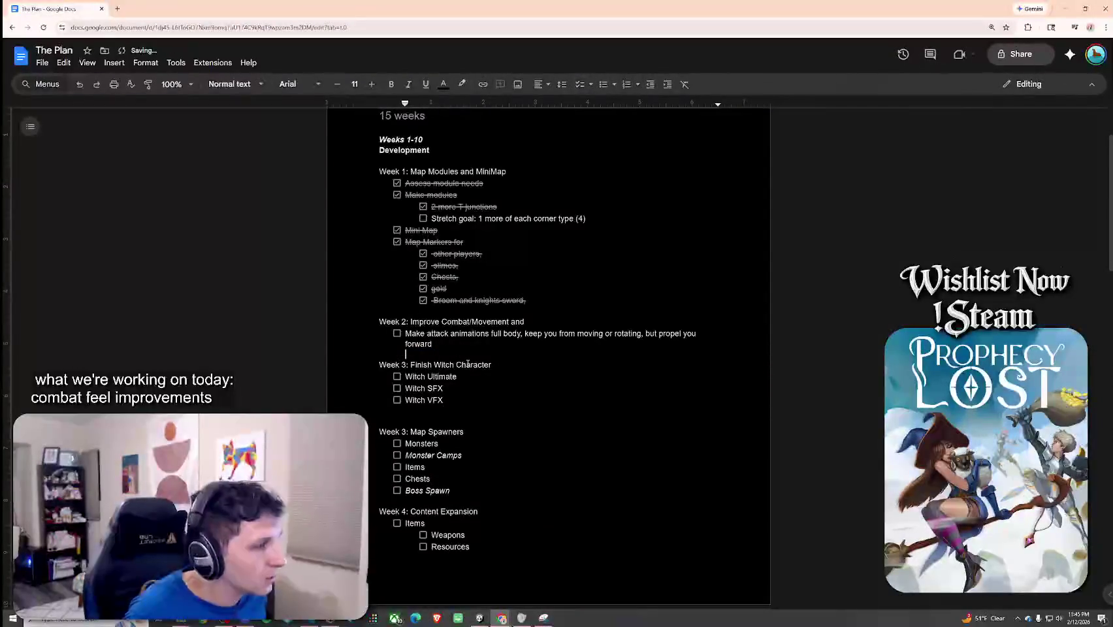
left_click(428, 411)
key("BackSpace")
Renumber Map Spawners to Week 4, Content Expansion to Week 5 and Prophecy Phase to Week 6.
left_click(408, 423)
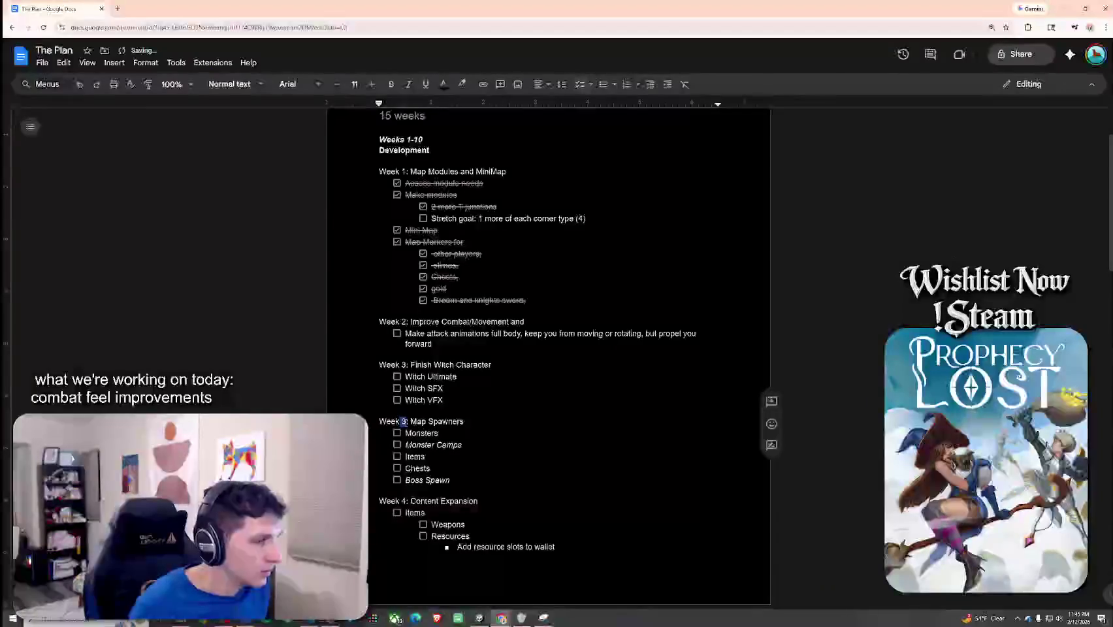
key("BackSpace")
type("4")
scroll(408, 432, "down", 3)
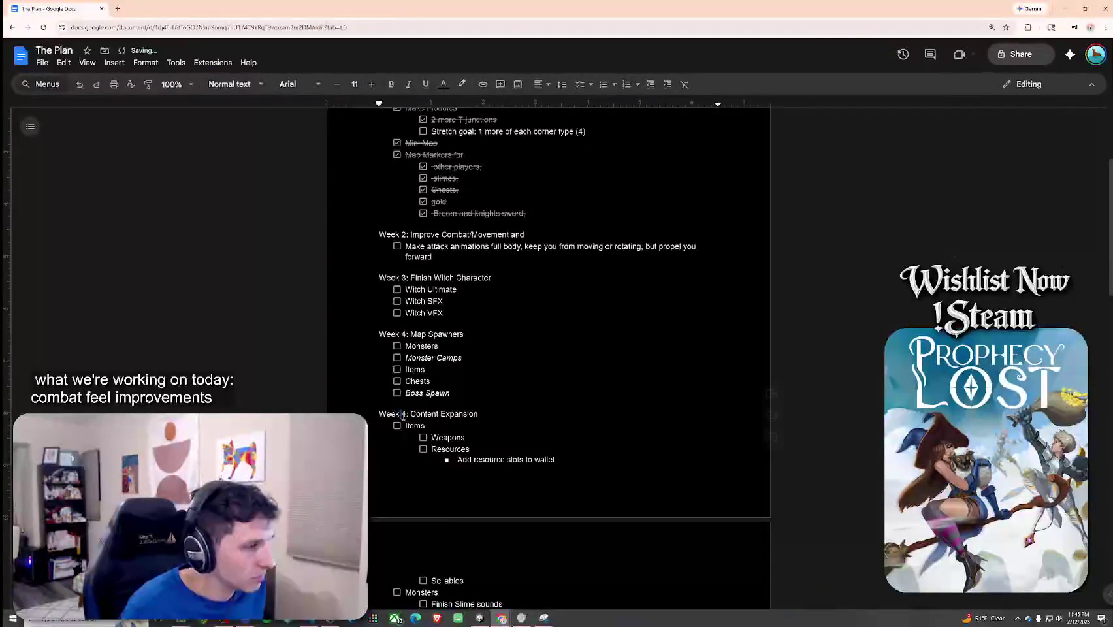
left_click(406, 415)
key("BackSpace")
type("5")
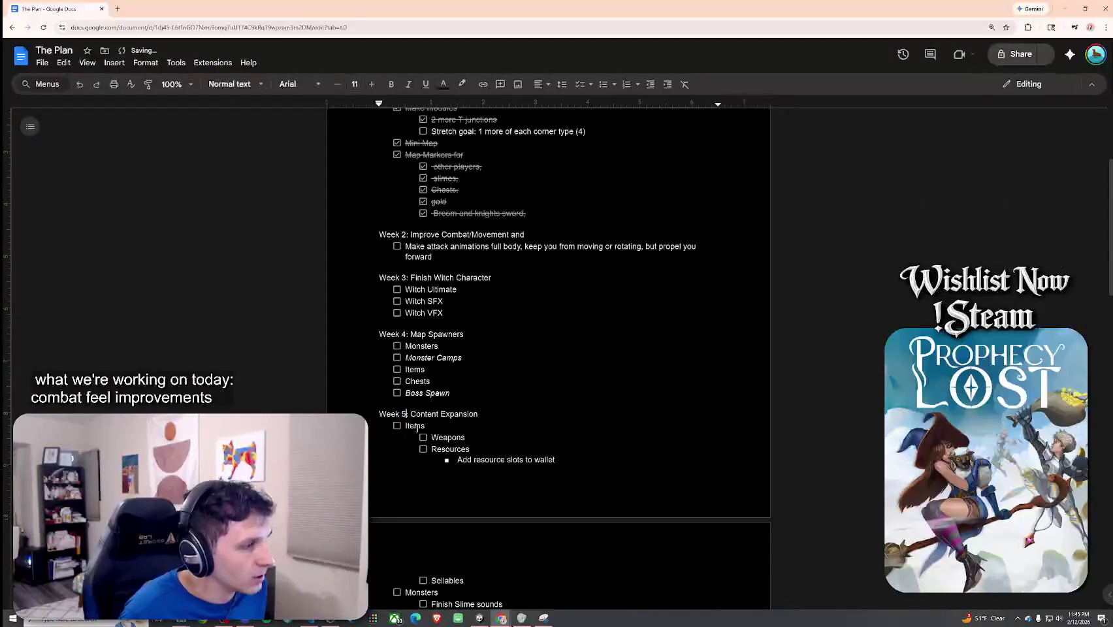
scroll(455, 356, "down", 3)
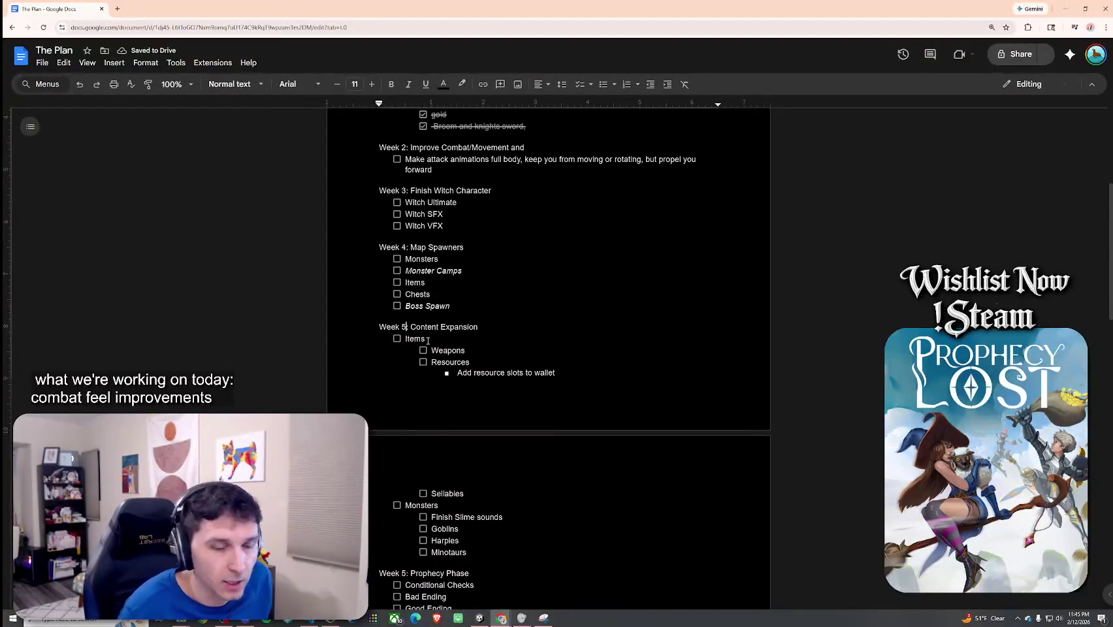
scroll(443, 450, "down", 4)
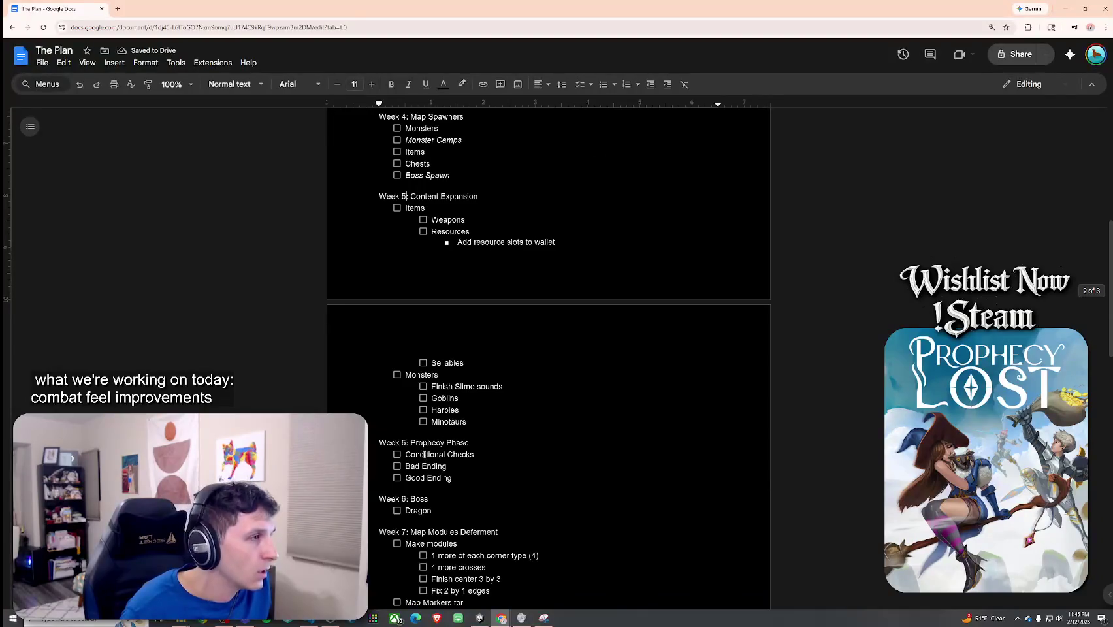
scroll(424, 455, "up", 1)
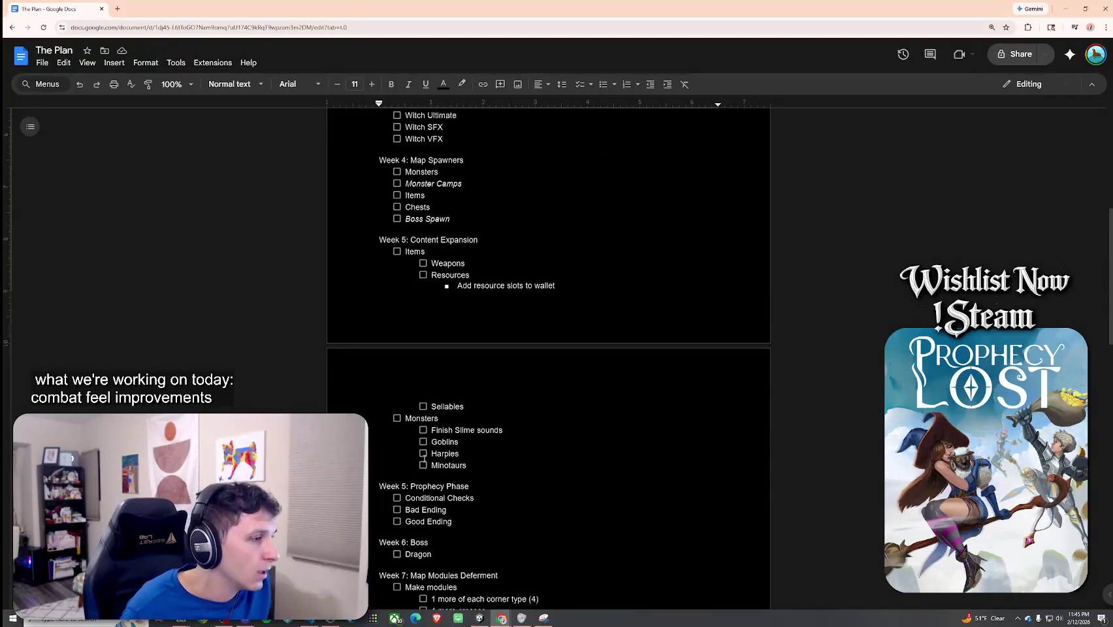
left_click(406, 488)
key("BackSpace")
type("6")
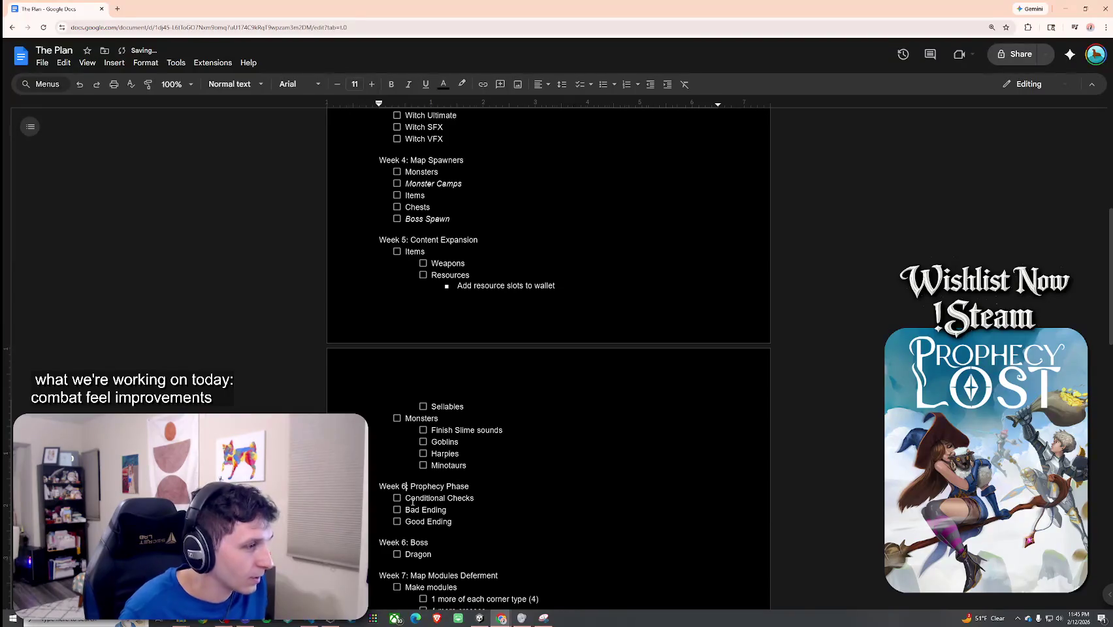
Renumber Boss to Week 7, Map Modules Deferment to 8, Sound Design to 9 and combat to 10.
scroll(412, 502, "down", 2)
double_click(405, 455)
type("7")
double_click(405, 489)
type("8:")
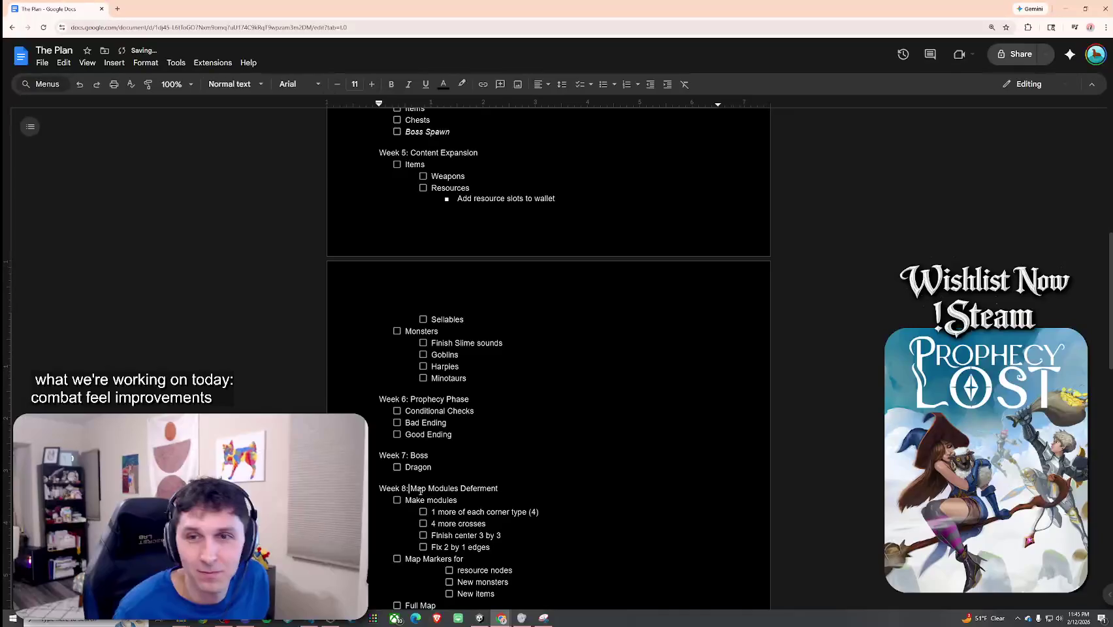
scroll(421, 490, "down", 2)
scroll(406, 514, "down", 1)
double_click(404, 518)
type("9: Sound Design")
scroll(411, 485, "down", 2)
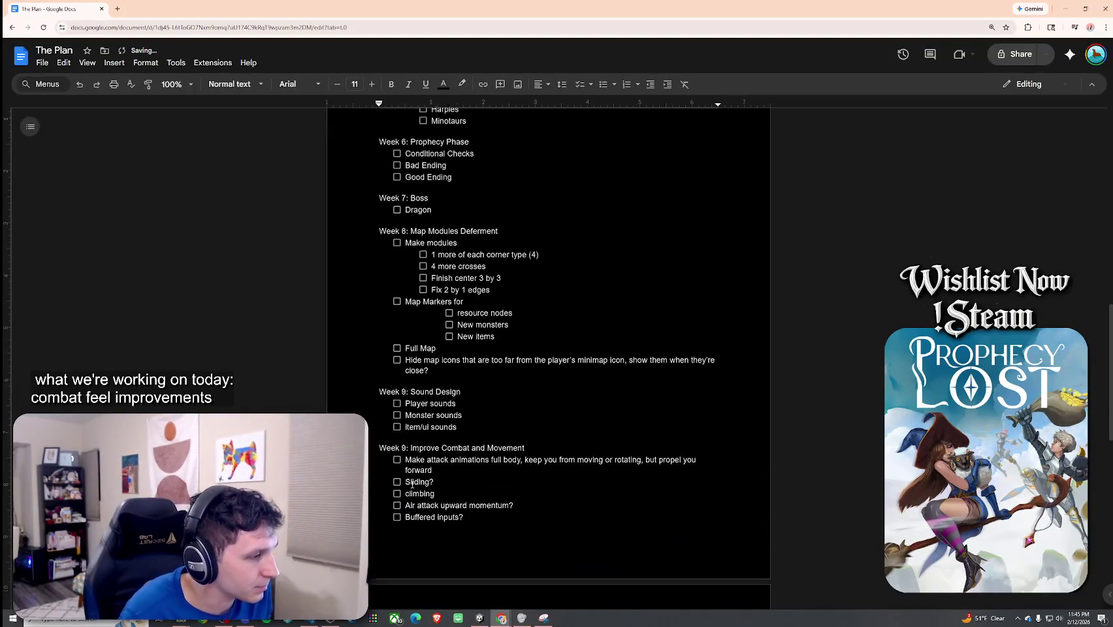
double_click(403, 444)
type("10")
Scroll back up through the renumbered plan and place the caret in the Week 2 heading.
scroll(425, 483, "down", 3)
scroll(444, 521, "up", 5)
scroll(443, 521, "up", 2)
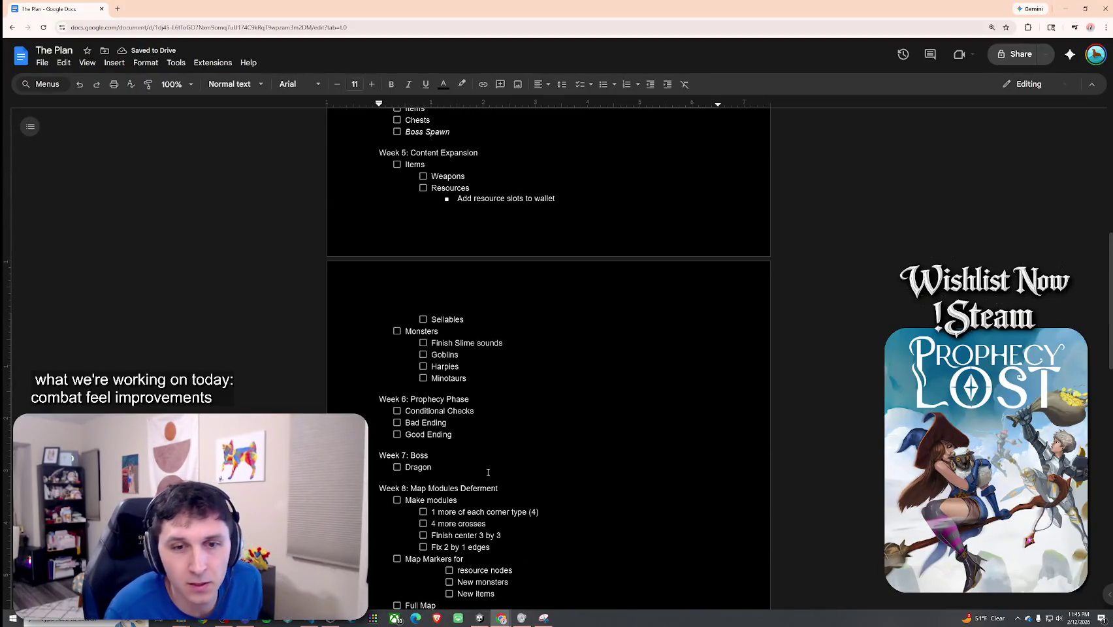
scroll(474, 452, "up", 1)
scroll(473, 452, "up", 7)
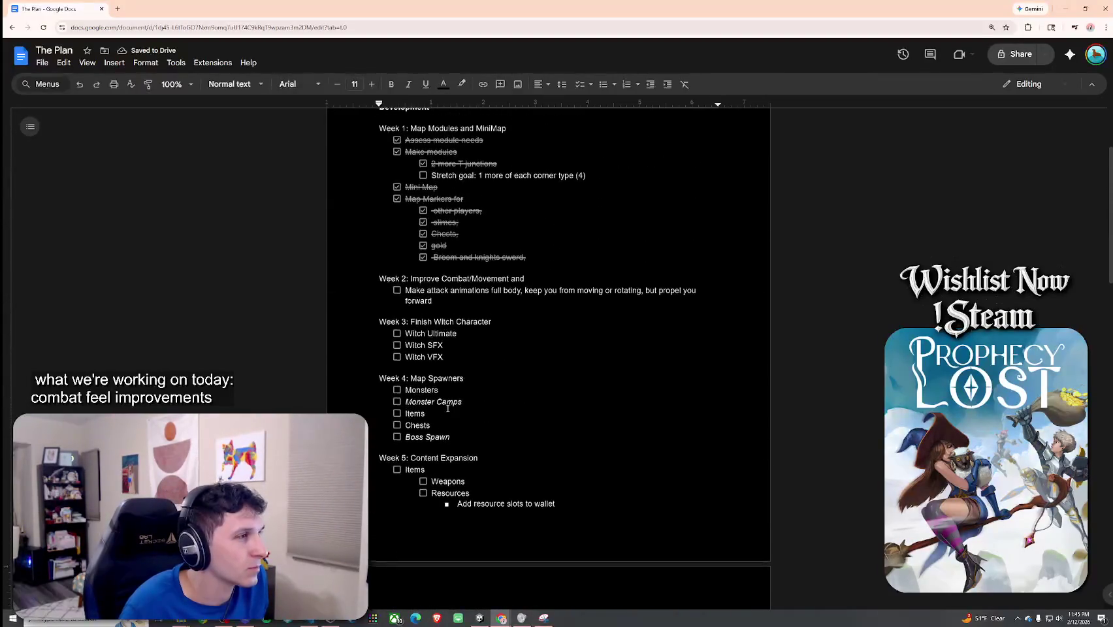
scroll(425, 353, "down", 2)
left_click(426, 279)
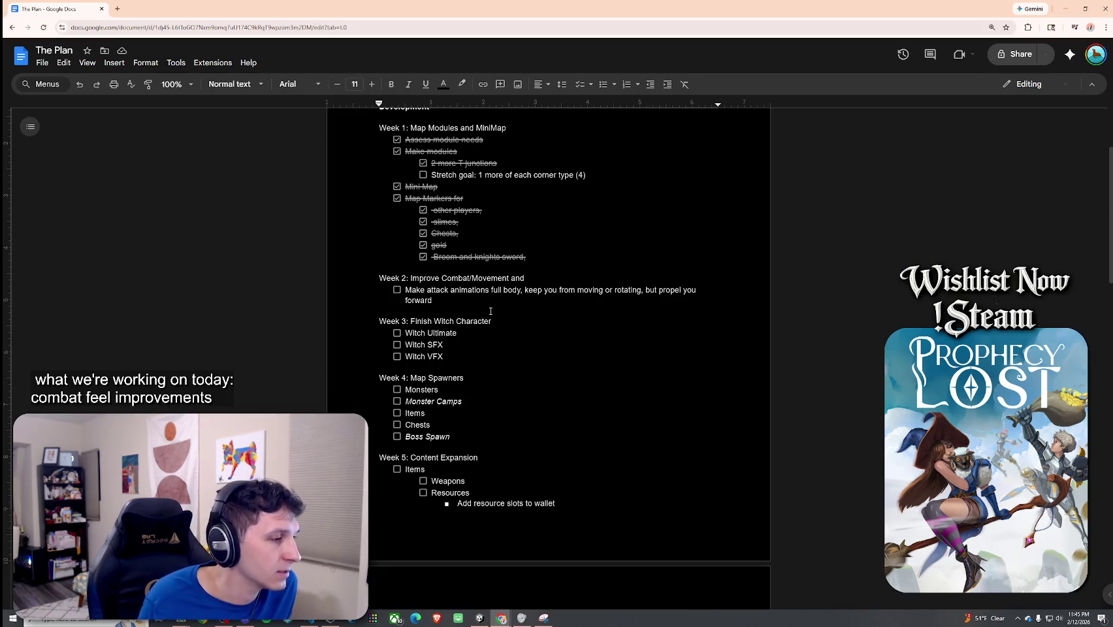
Delete the duplicated 'Make attack animations full body' task from under Week 10.
scroll(491, 311, "down", 10)
mouse_move(465, 426)
left_mouse_down()
mouse_move(397, 378)
mouse_move(407, 367)
left_mouse_up()
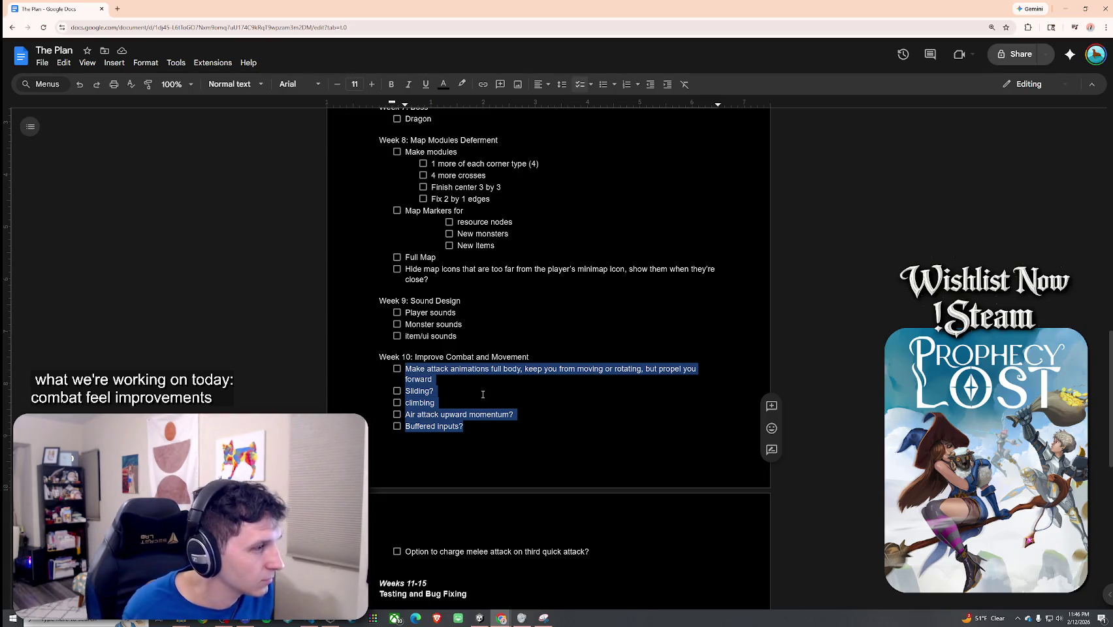
scroll(490, 392, "up", 15)
scroll(479, 417, "down", 15)
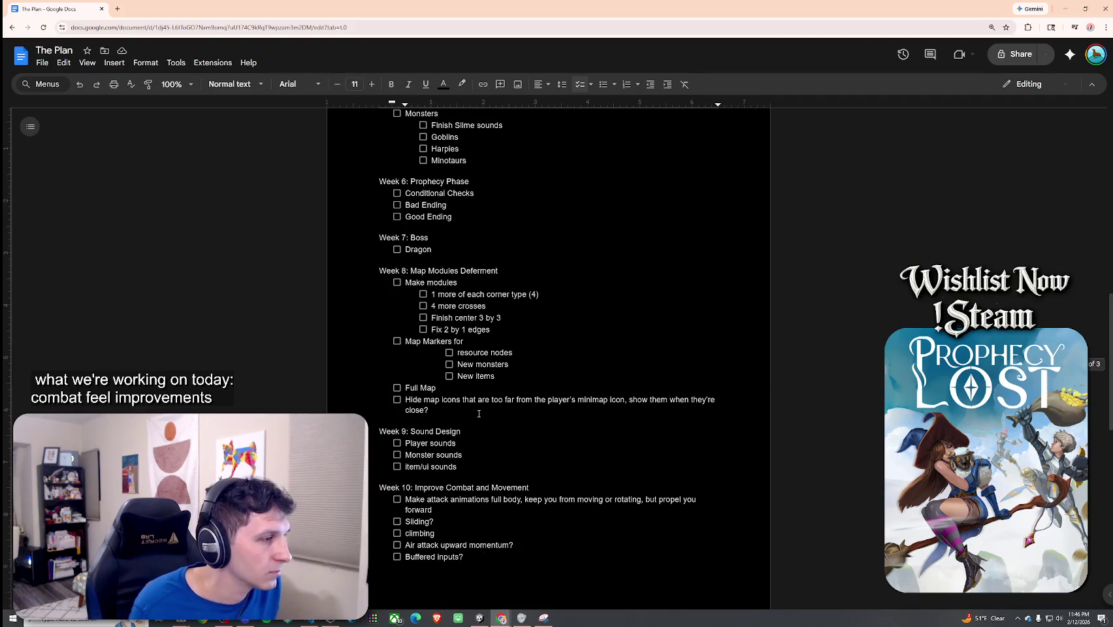
key("BackSpace")
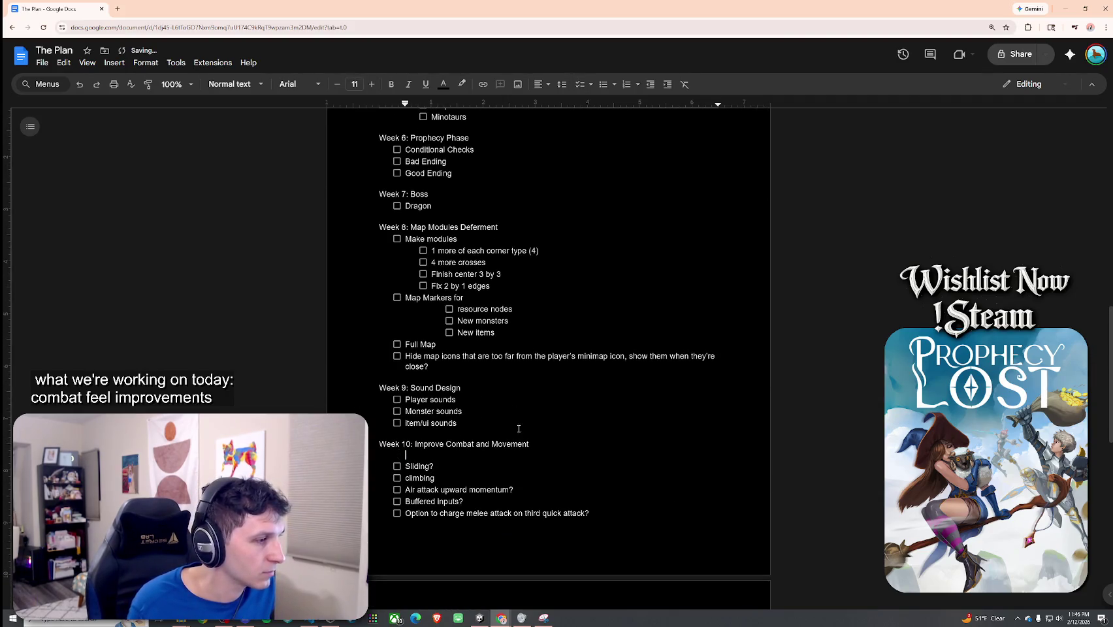
scroll(532, 411, "up", 8)
scroll(532, 412, "up", 3)
scroll(654, 213, "down", 3)
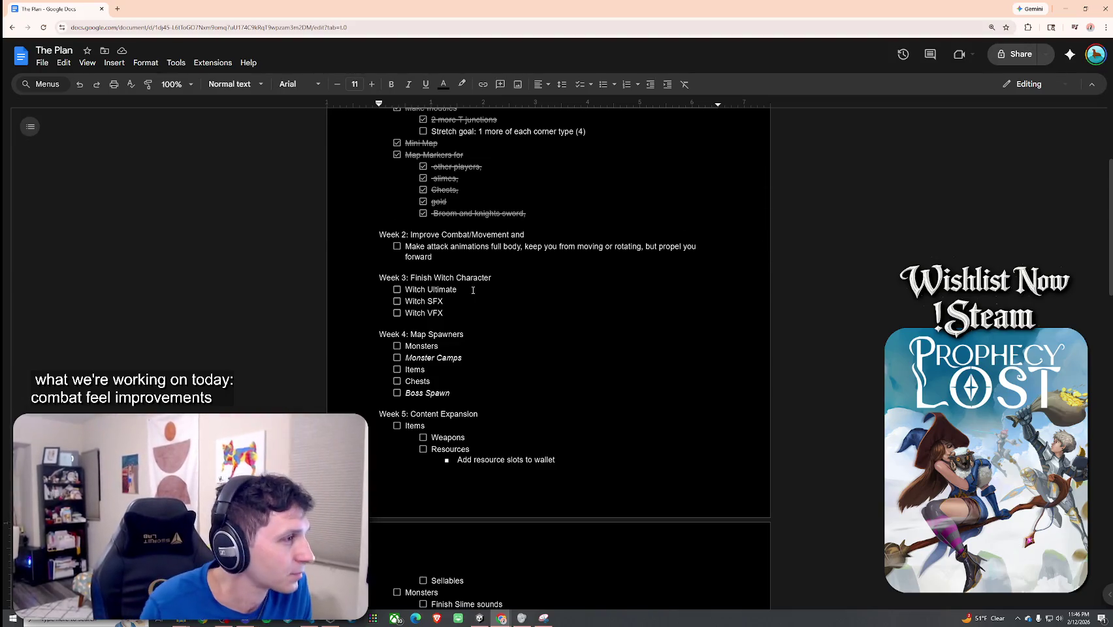
scroll(502, 282, "up", 2)
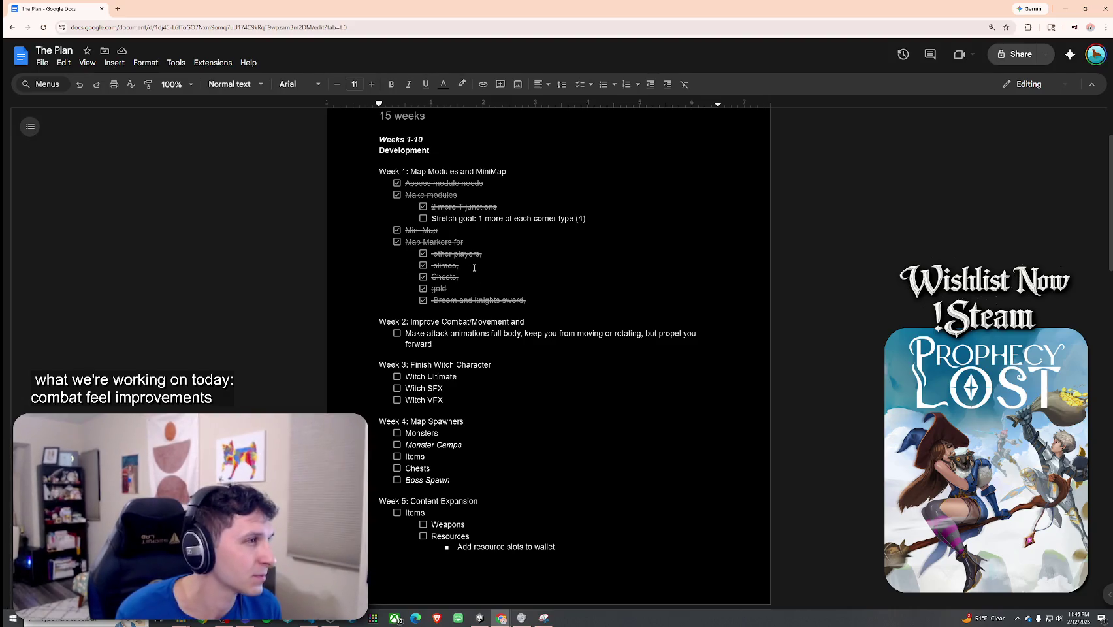
scroll(510, 296, "down", 4)
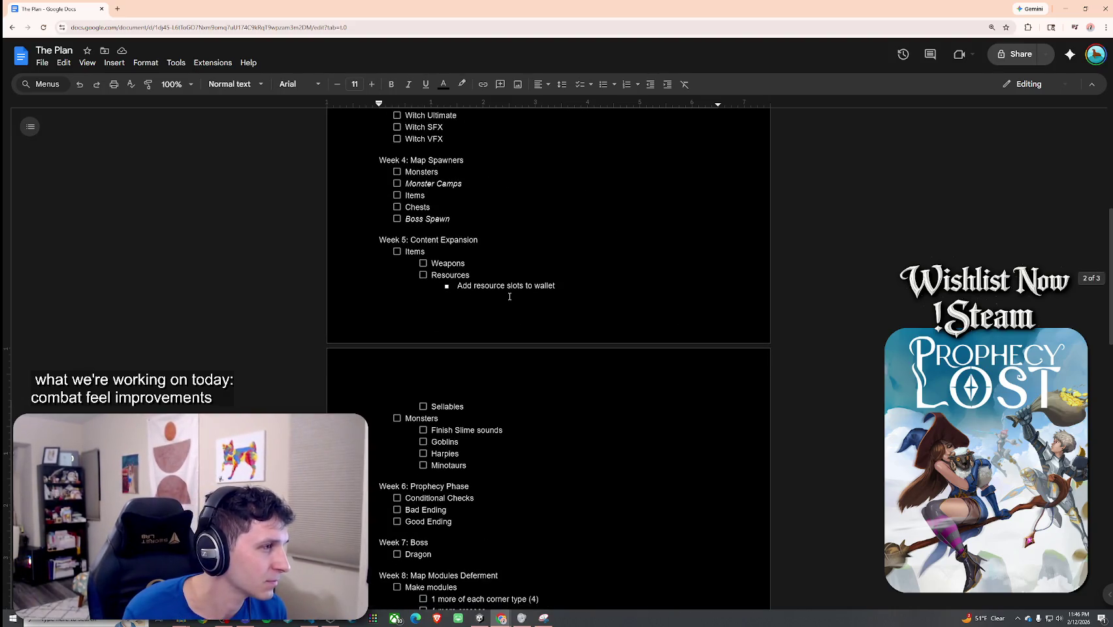
scroll(510, 297, "down", 3)
scroll(510, 296, "down", 3)
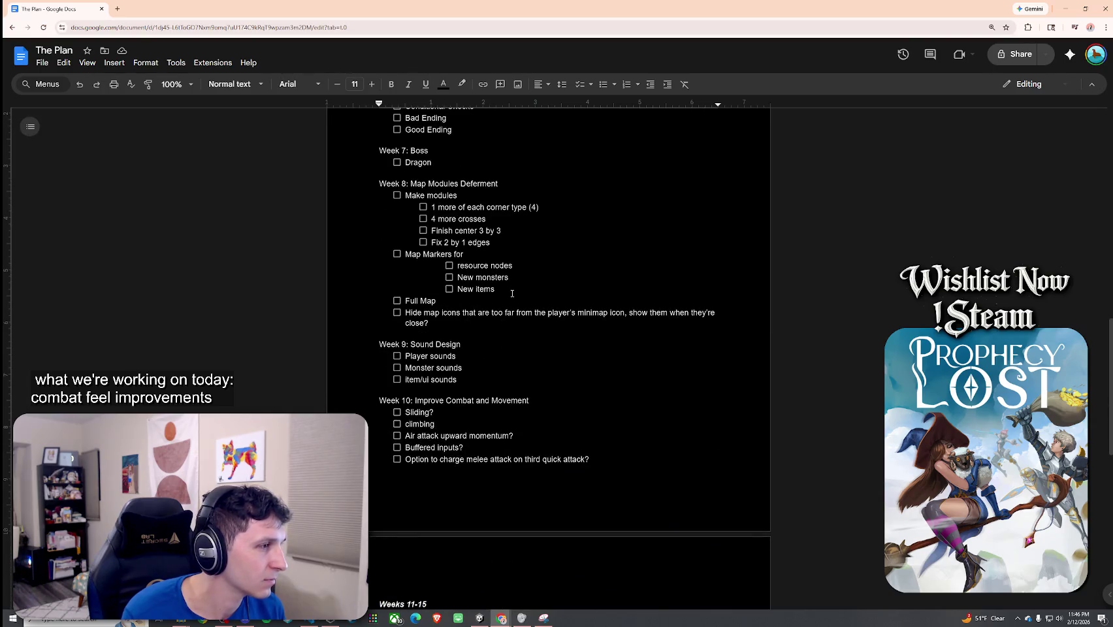
scroll(513, 293, "down", 2)
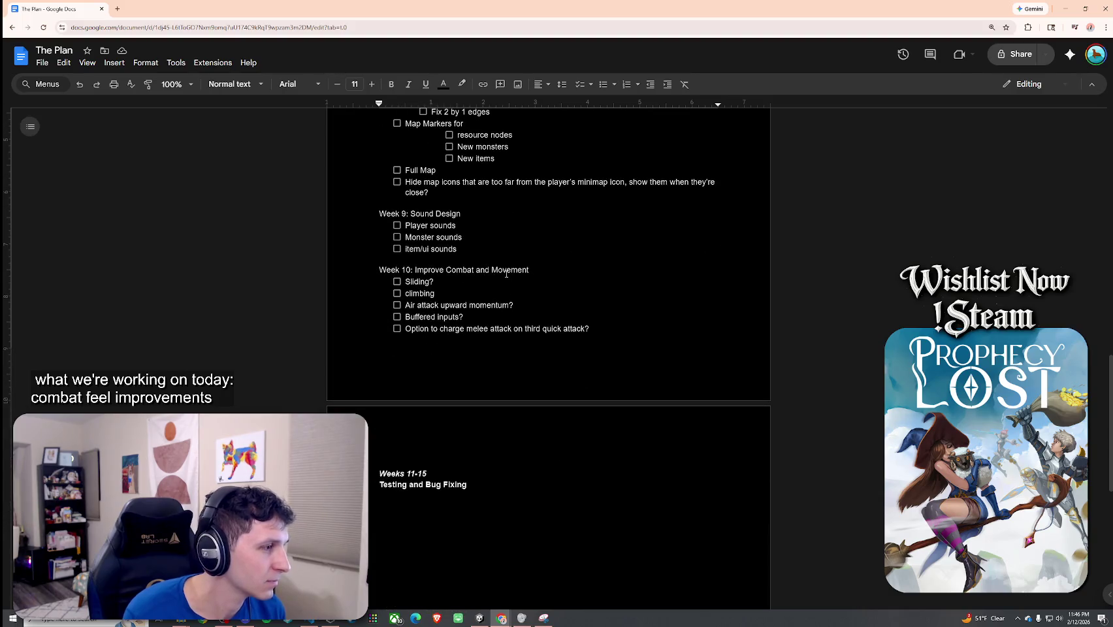
scroll(508, 270, "down", 3)
scroll(532, 269, "up", 5)
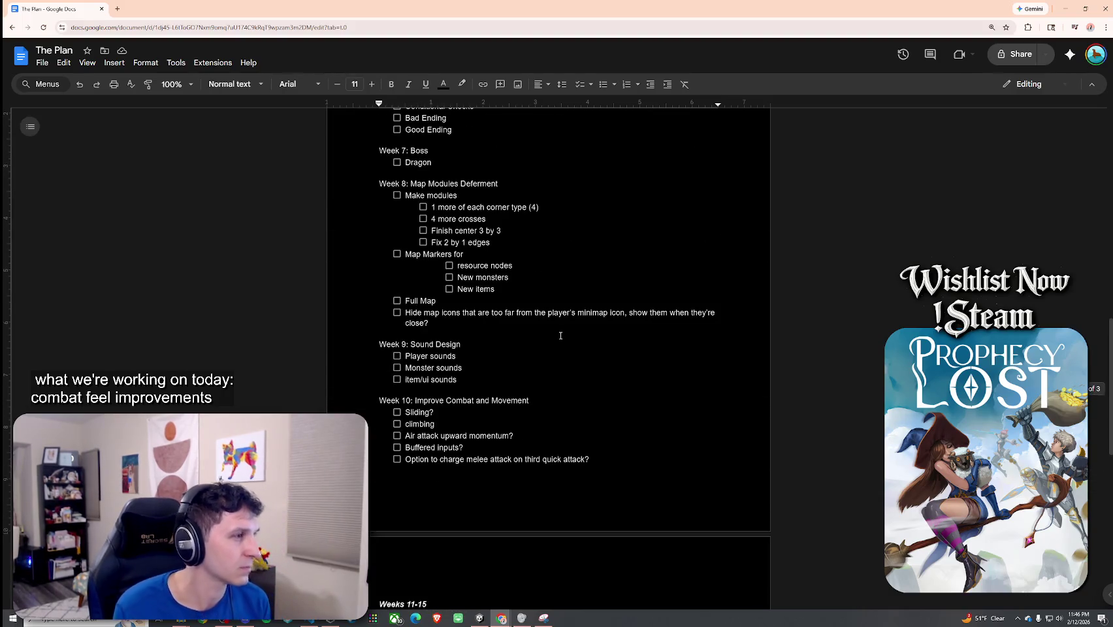
scroll(562, 335, "up", 10)
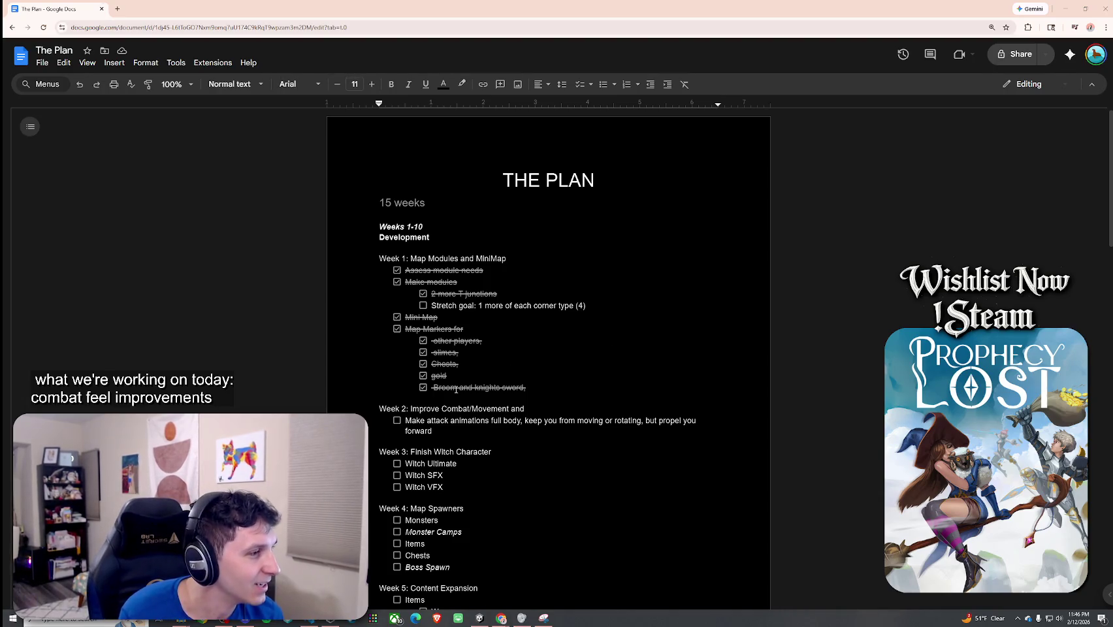
left_click(455, 329)
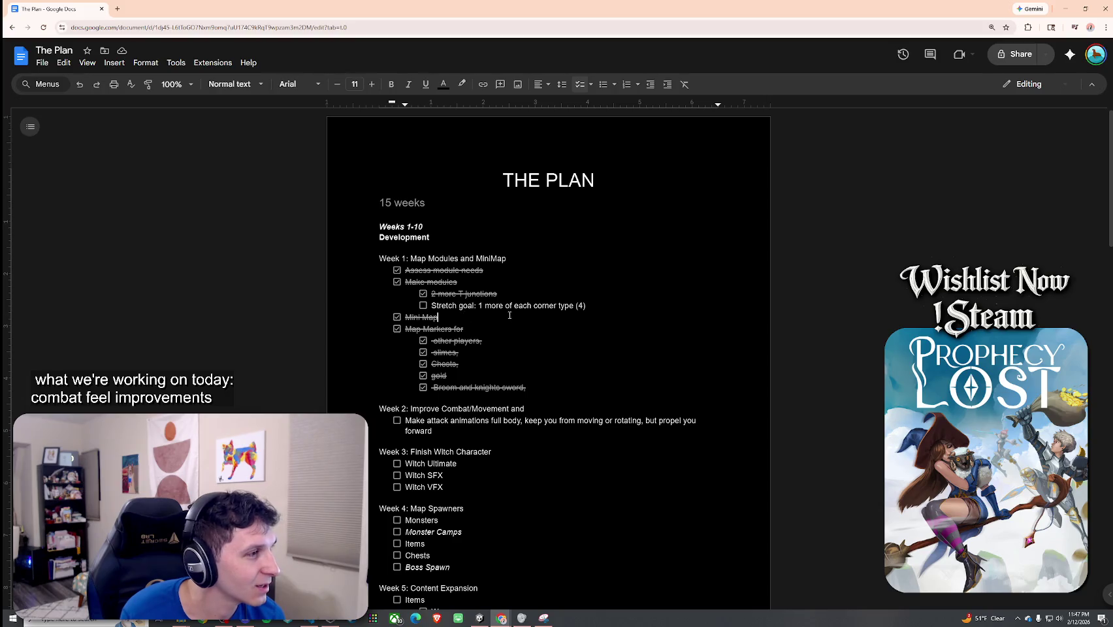
mouse_move(587, 306)
left_mouse_down()
mouse_move(428, 306)
mouse_move(462, 294)
mouse_move(482, 266)
mouse_move(428, 282)
mouse_move(502, 294)
left_mouse_up()
left_click(482, 270)
left_click(422, 271)
left_click(499, 294)
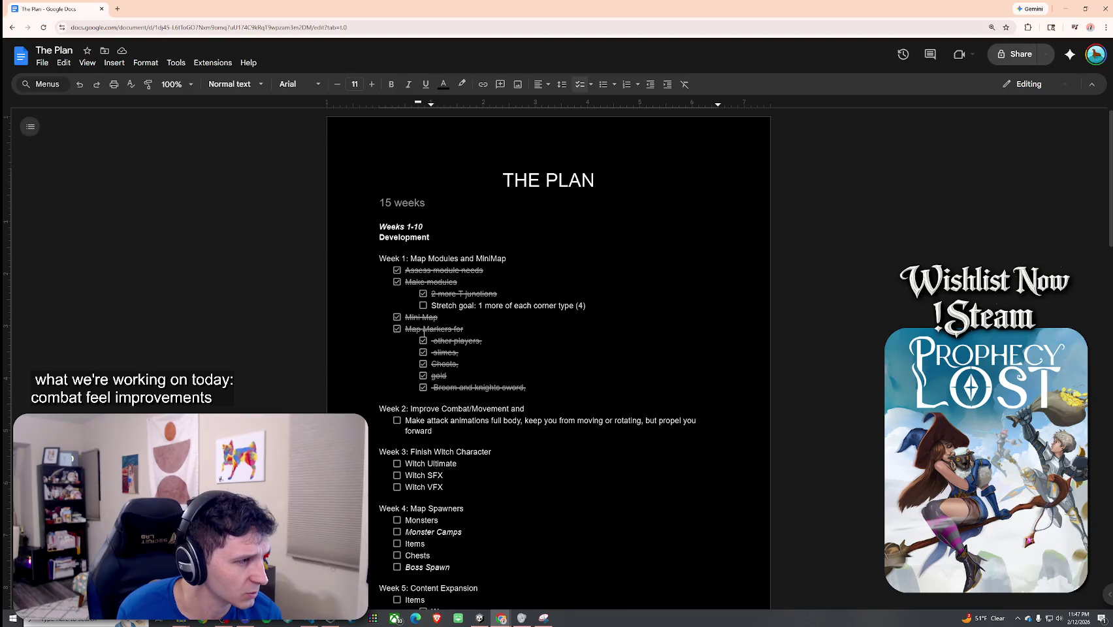
left_click_drag(405, 318, 473, 330)
left_click(487, 330)
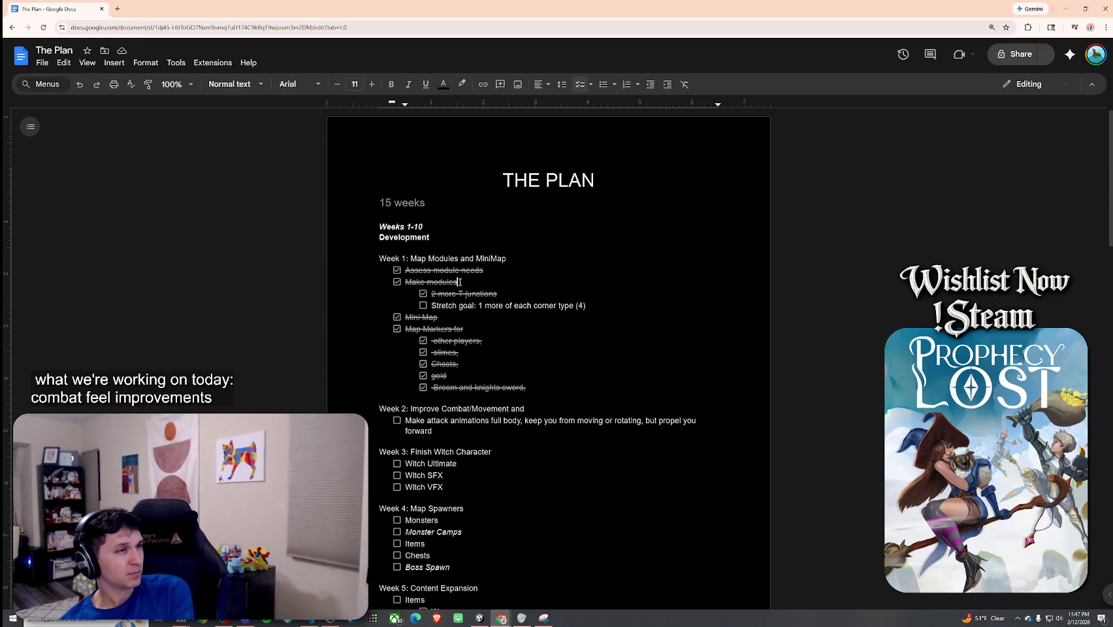
left_click(538, 388)
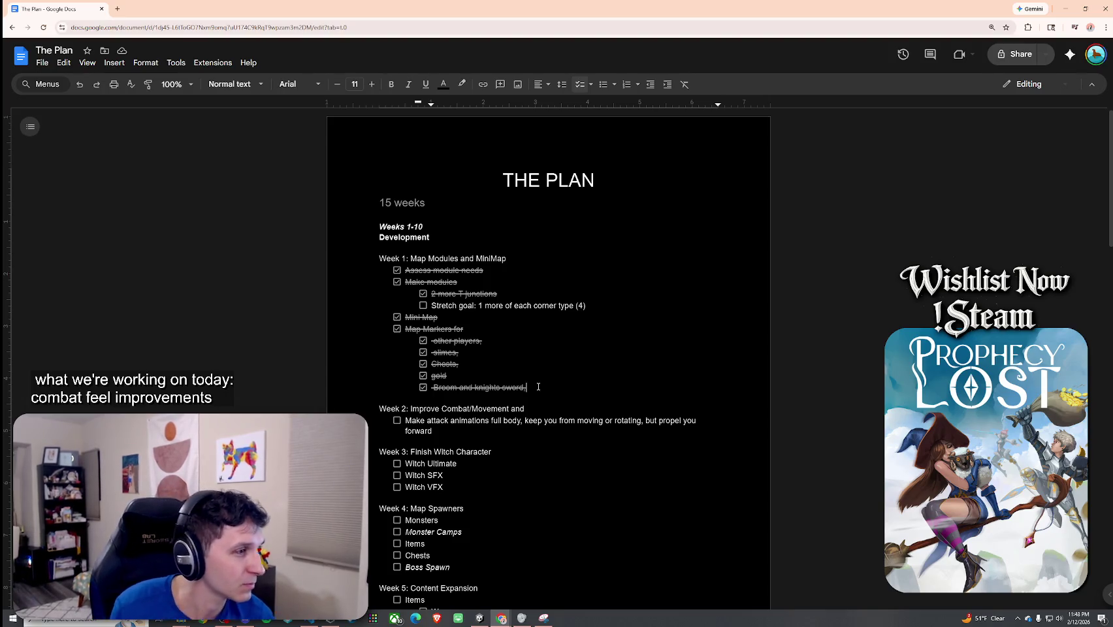
Move the Map Modules Deferment block after the last combat task, 'third quick attack?', with a blank line.
scroll(533, 387, "down", 2)
scroll(533, 387, "up", 2)
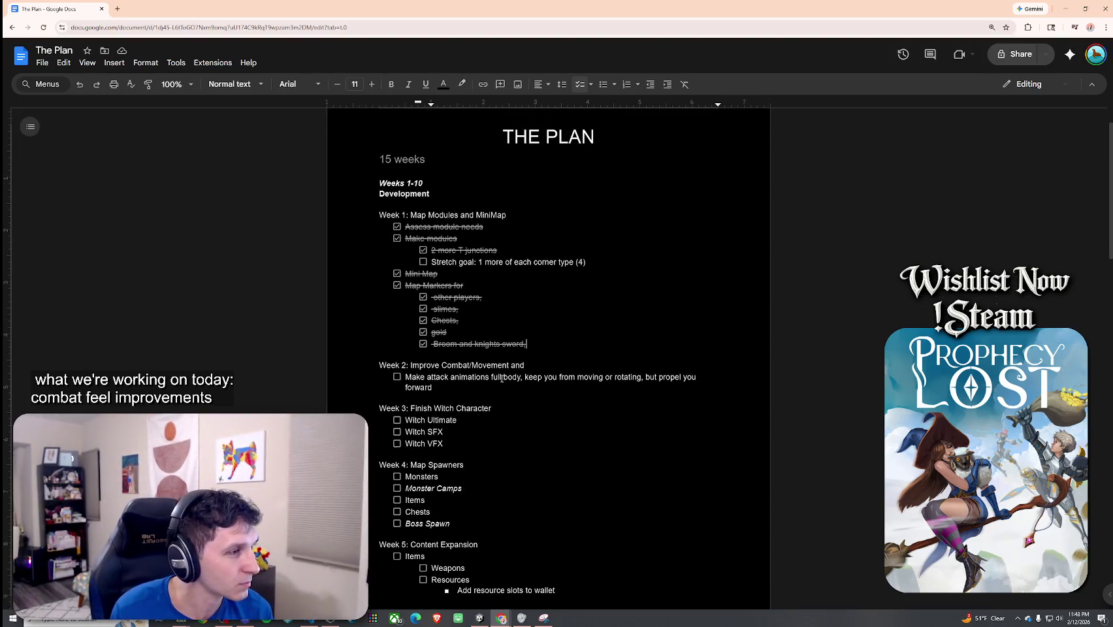
scroll(521, 440, "down", 7)
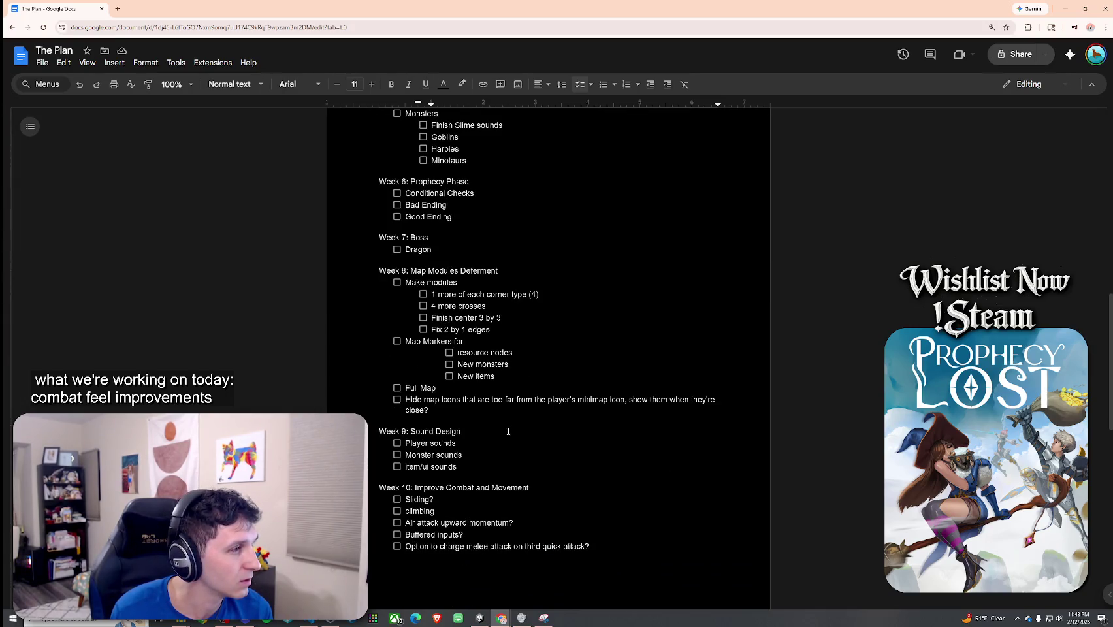
mouse_move(502, 431)
left_mouse_down()
mouse_move(439, 400)
mouse_move(345, 271)
left_mouse_up()
key("BackSpace")
left_click(590, 408)
key("ctrl+v")
left_click(591, 408)
key("Return")
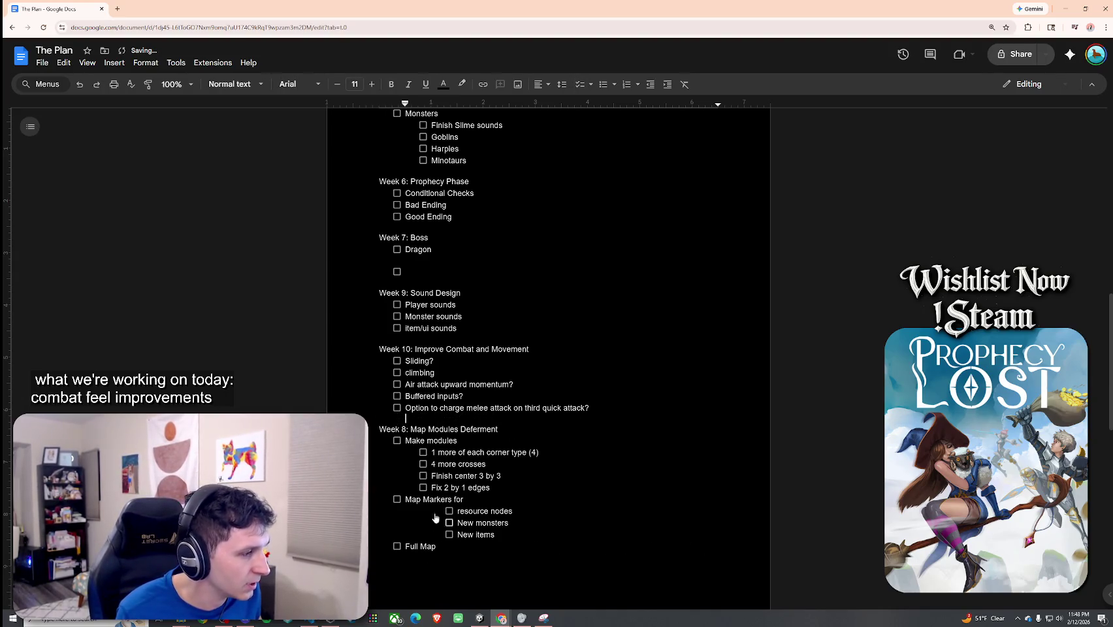
Renumber Map Modules Deferment to Week 10, Improve Combat and Movement to 9, Sound Design to 8.
scroll(440, 522, "down", 3)
scroll(406, 484, "up", 3)
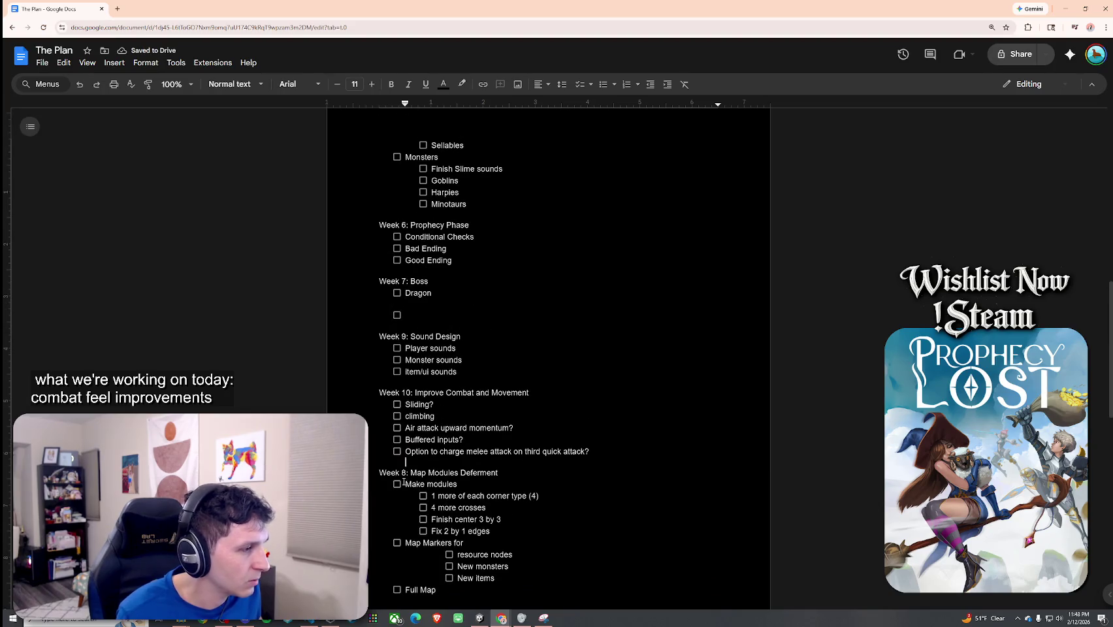
double_click(408, 472)
type("10")
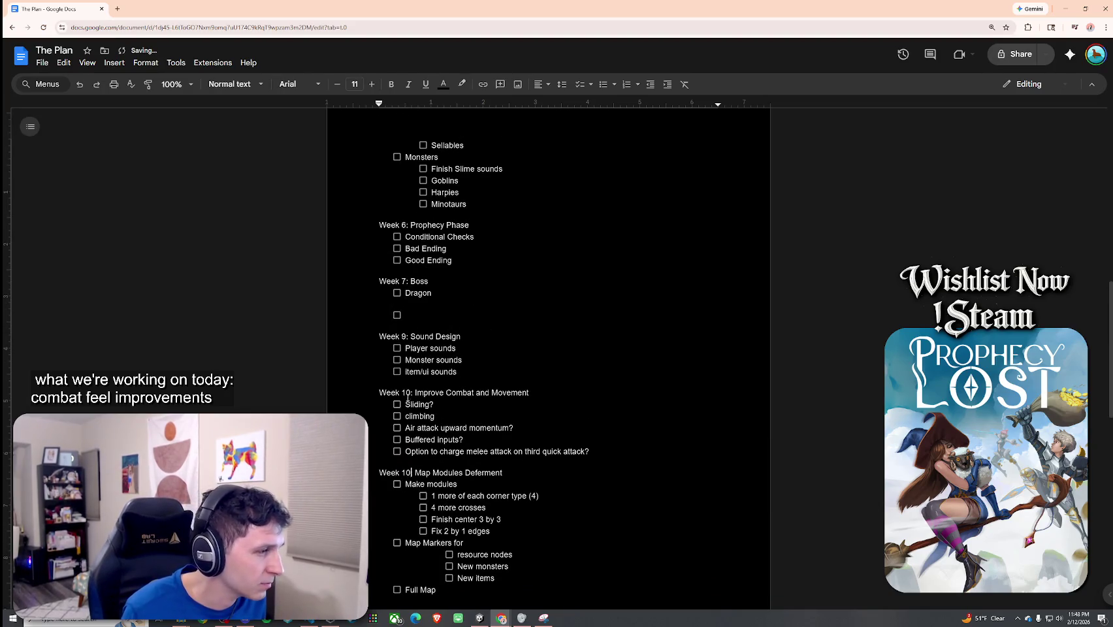
double_click(408, 394)
type("9")
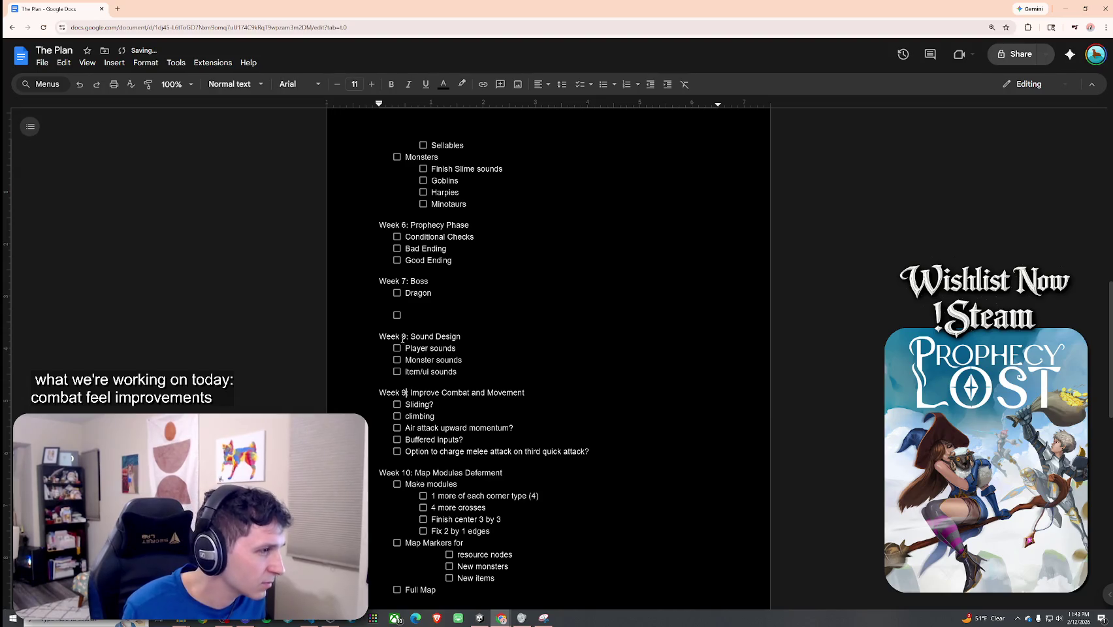
double_click(403, 337)
type("8")
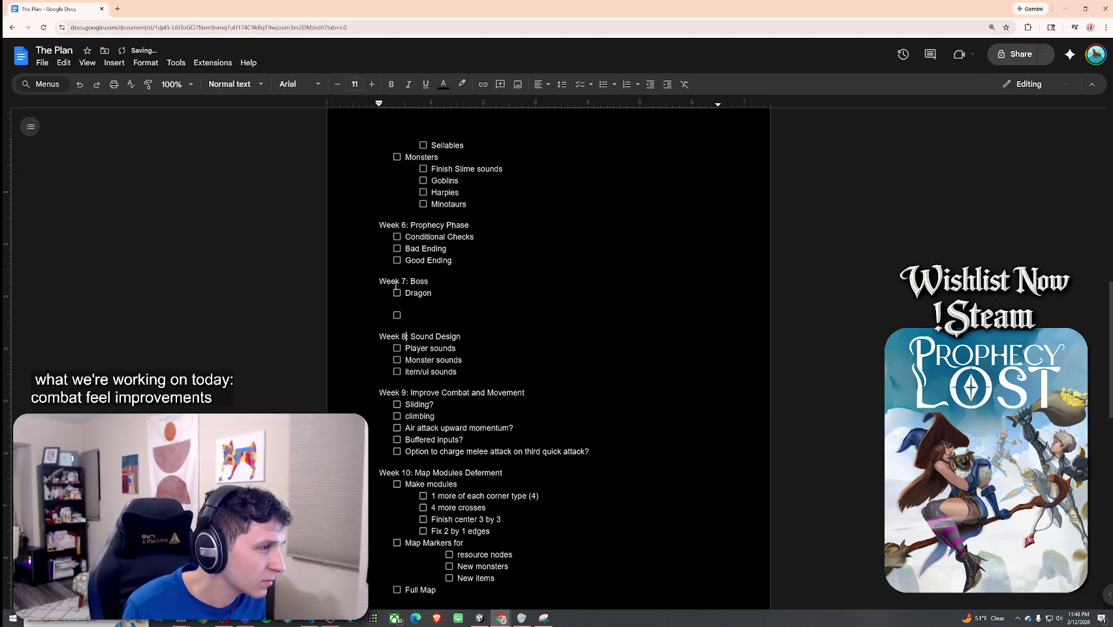
Scroll through the reordered plan and place the caret in the attack-animations task.
scroll(411, 255, "up", 1)
scroll(428, 347, "down", 2)
scroll(428, 351, "up", 4)
scroll(428, 355, "up", 2)
scroll(429, 353, "down", 4)
scroll(428, 352, "down", 3)
scroll(427, 366, "up", 8)
scroll(426, 387, "up", 2)
left_click(439, 336)
left_click(529, 334)
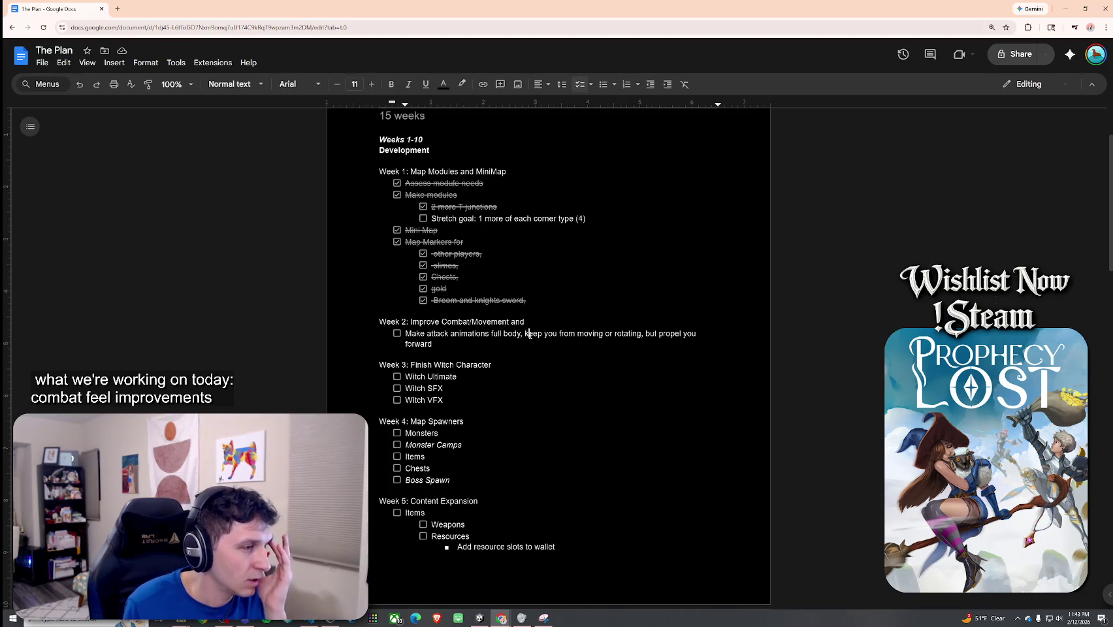
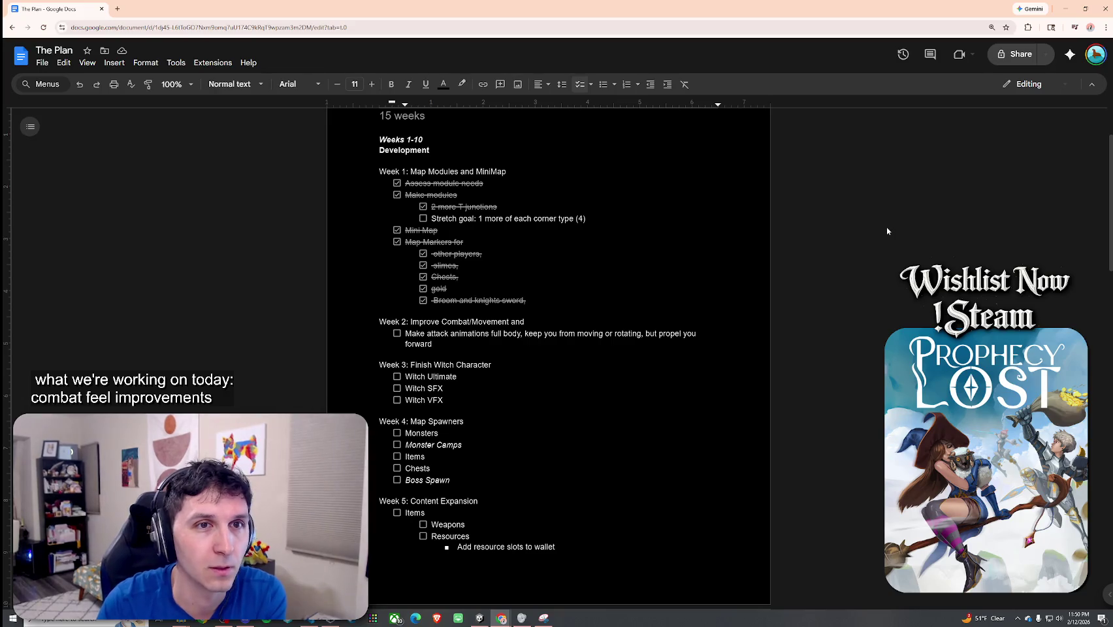
Delete the trailing comma after 'Broom and knights sword' in the Week 1 list.
scroll(575, 281, "up", 2)
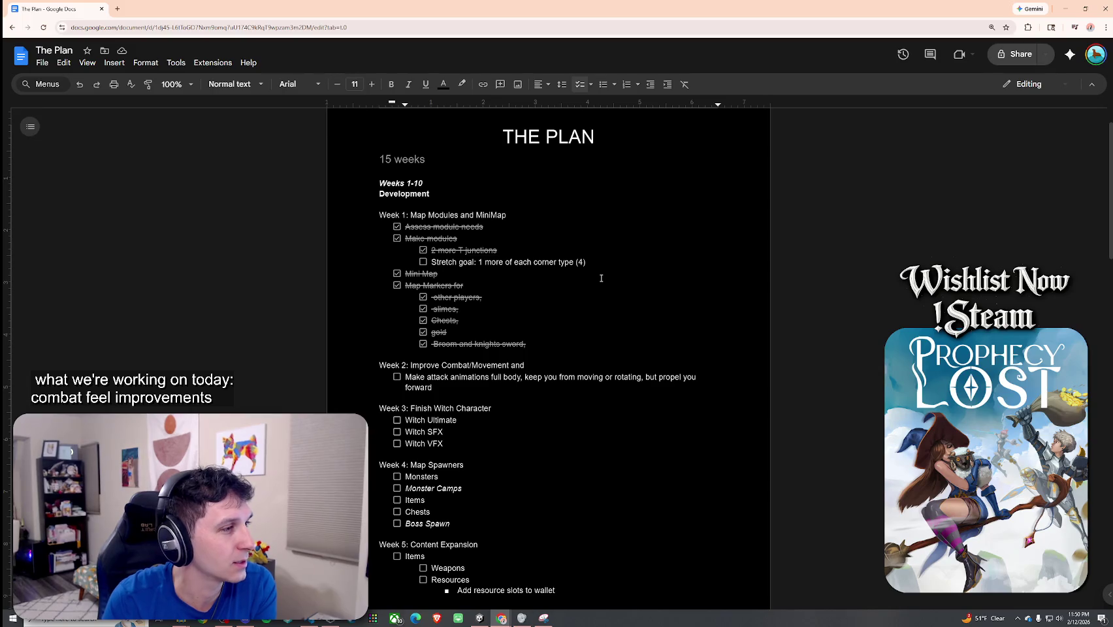
left_click(532, 346)
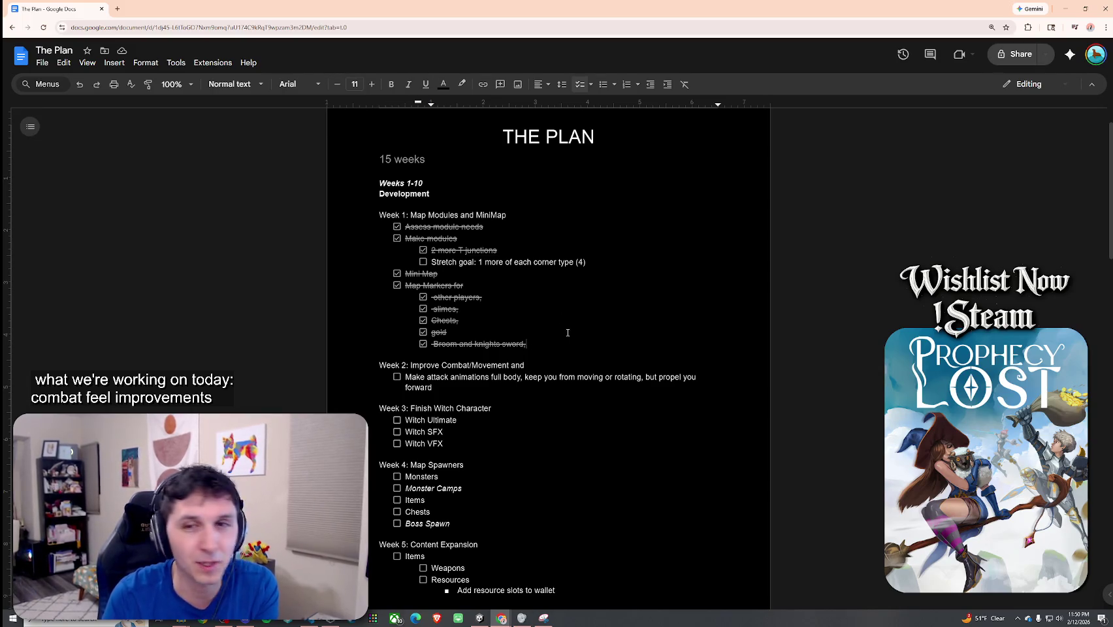
key("BackSpace")
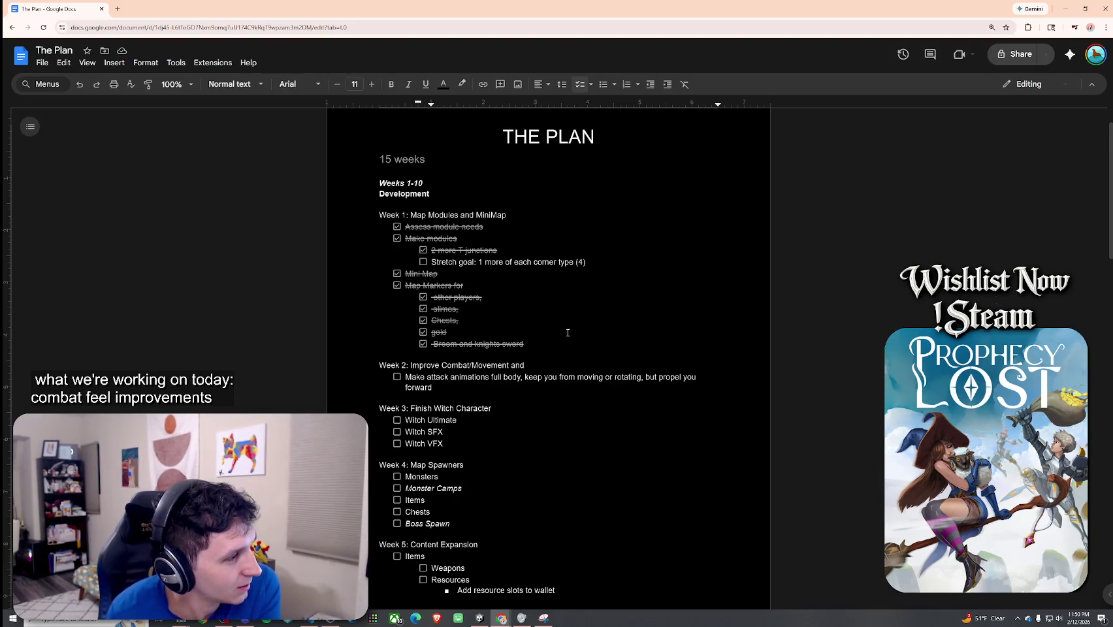
Delete 'and' from the Week 2 heading and make the attack animations line a checklist item again.
left_click(530, 358)
mouse_move(529, 361)
left_mouse_down()
mouse_move(415, 378)
mouse_move(542, 385)
left_mouse_up()
key("Right")
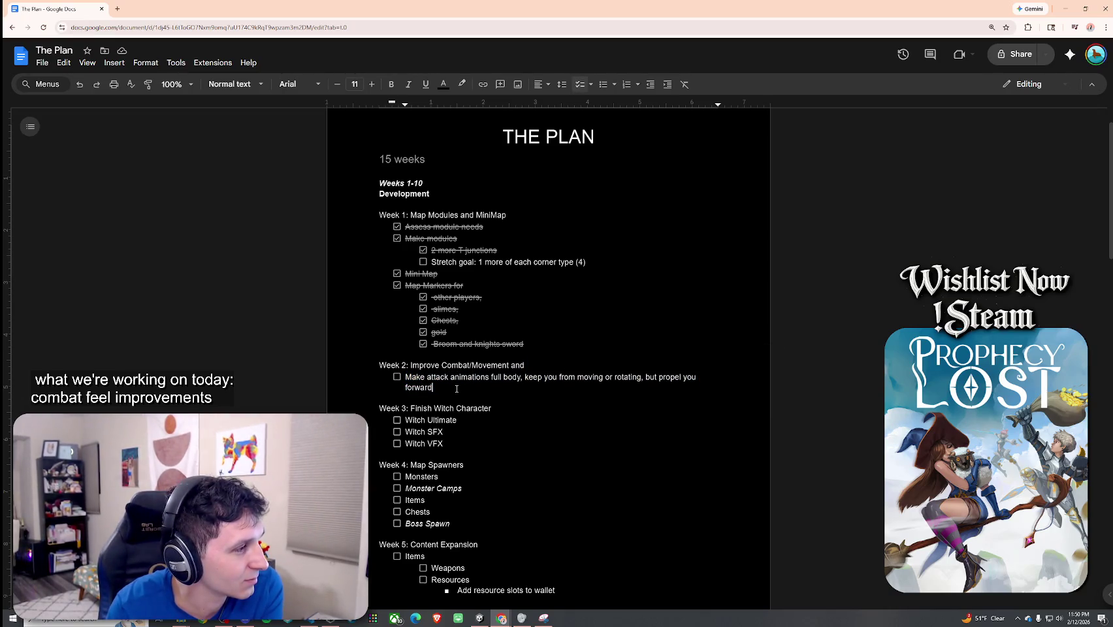
double_click(529, 364)
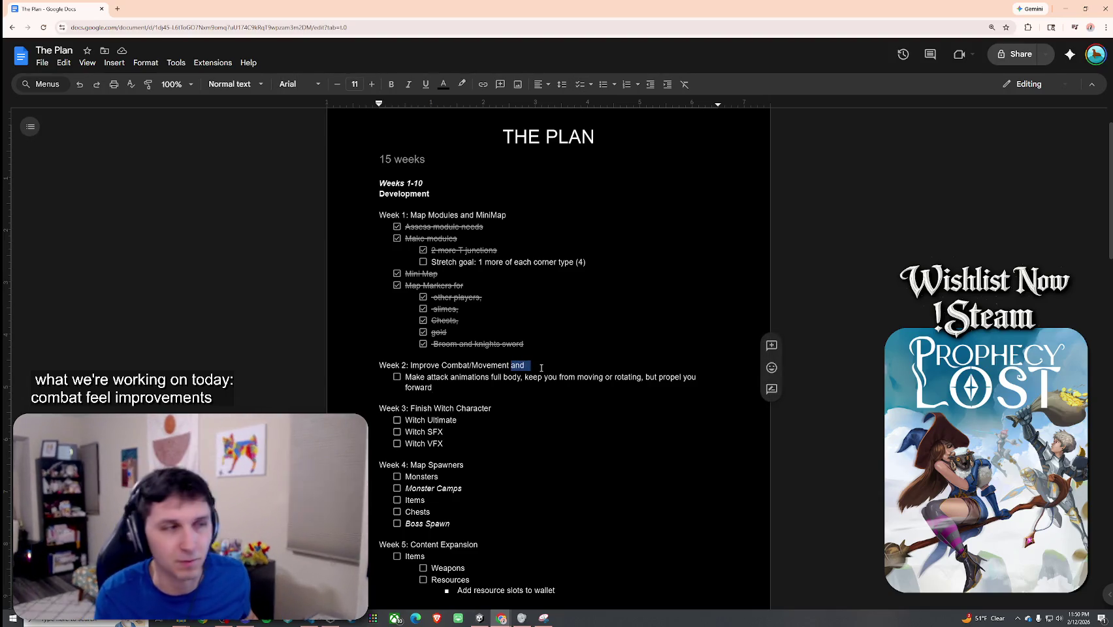
key("Delete")
key("Delete")
key("Return")
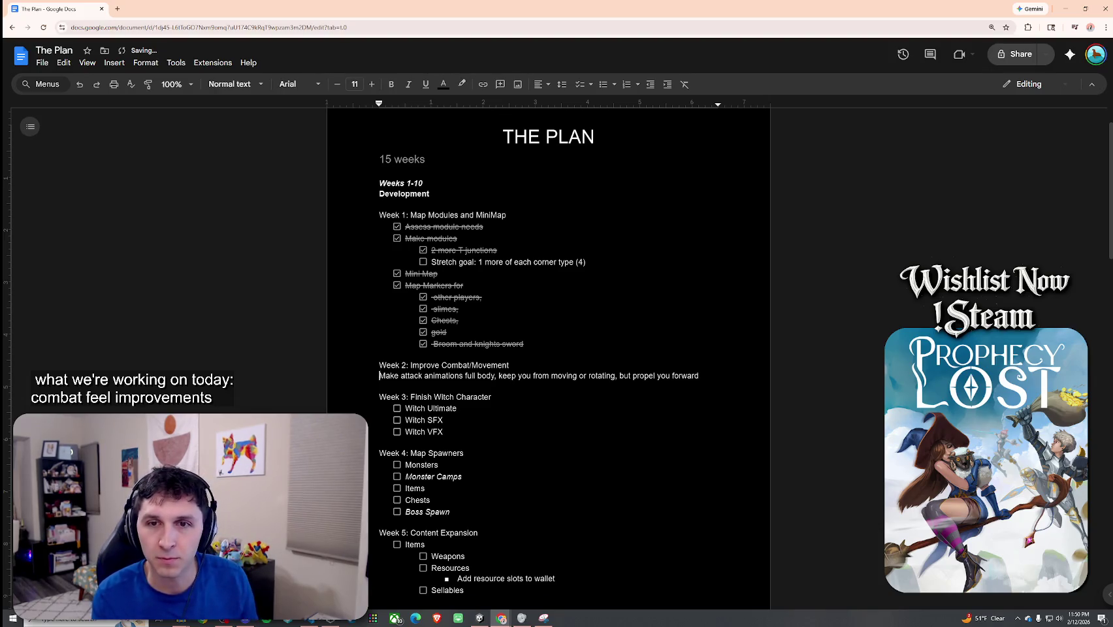
left_click(580, 85)
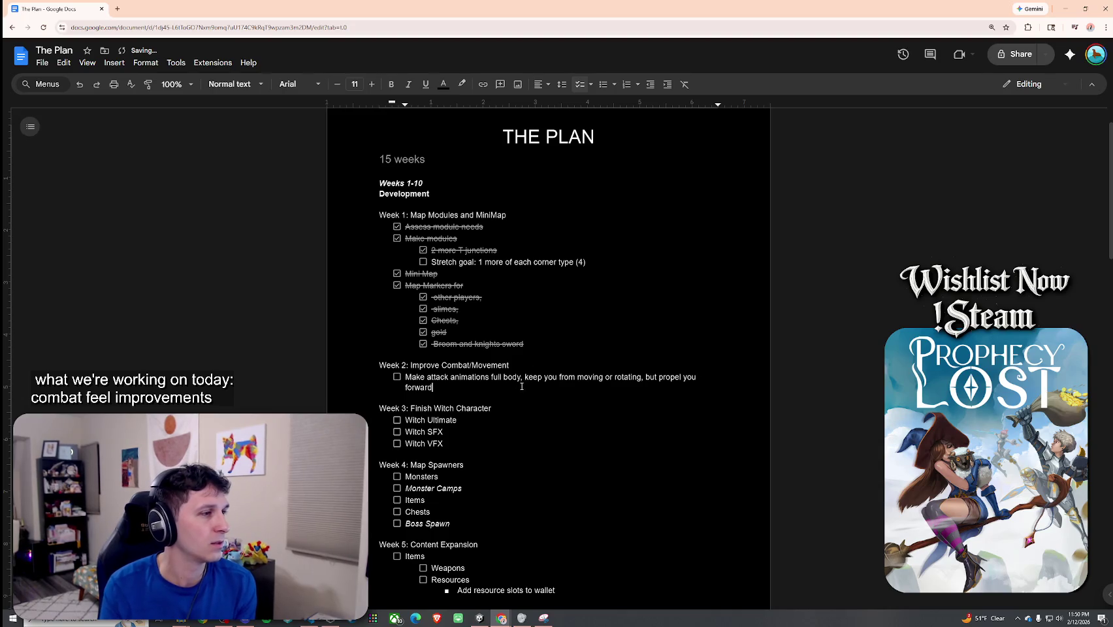